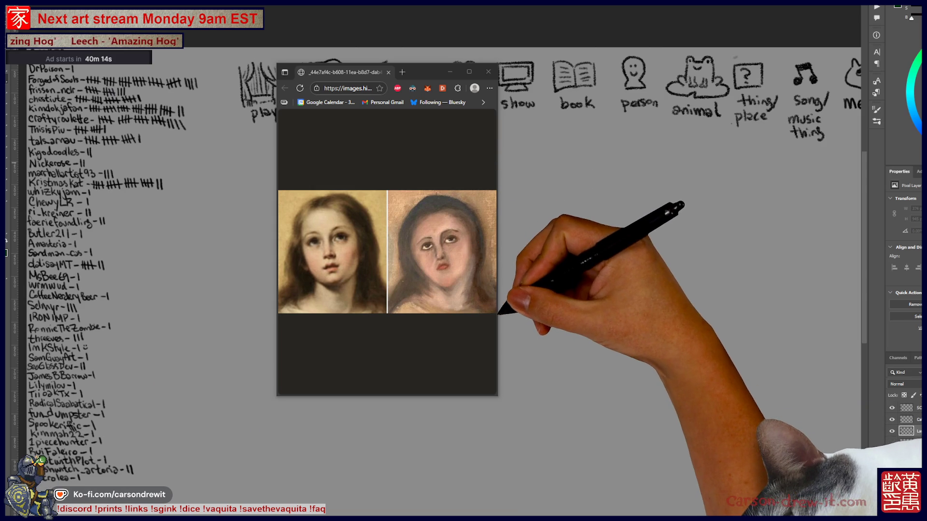
Widen the browser window and shift it right to enlarge the restoration comparison image.
drag(497, 306, 692, 354)
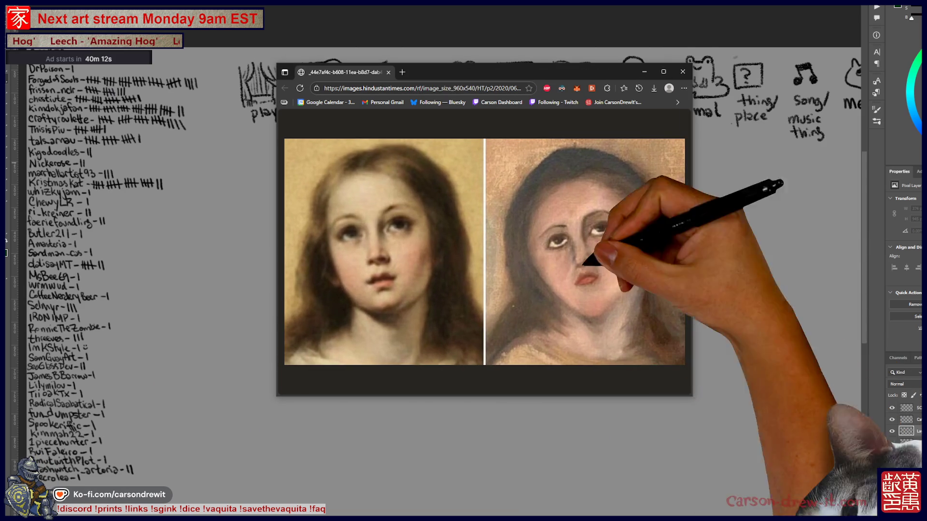
drag(586, 71, 632, 74)
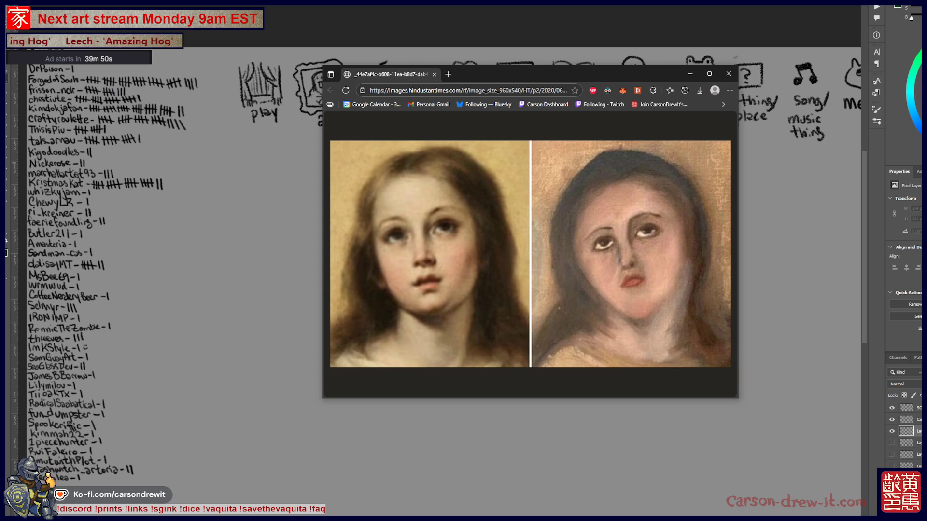
key(alt+Tab)
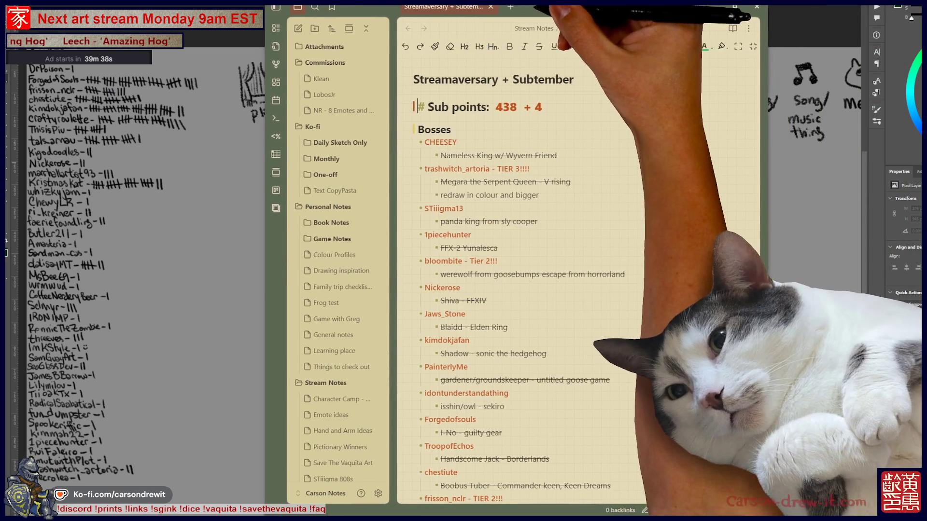
Add a Nov 29 entry to the 808s note with sub-bullet 'to complex draft pyramid rob pig biscuit'.
scroll(338, 348, down, 5)
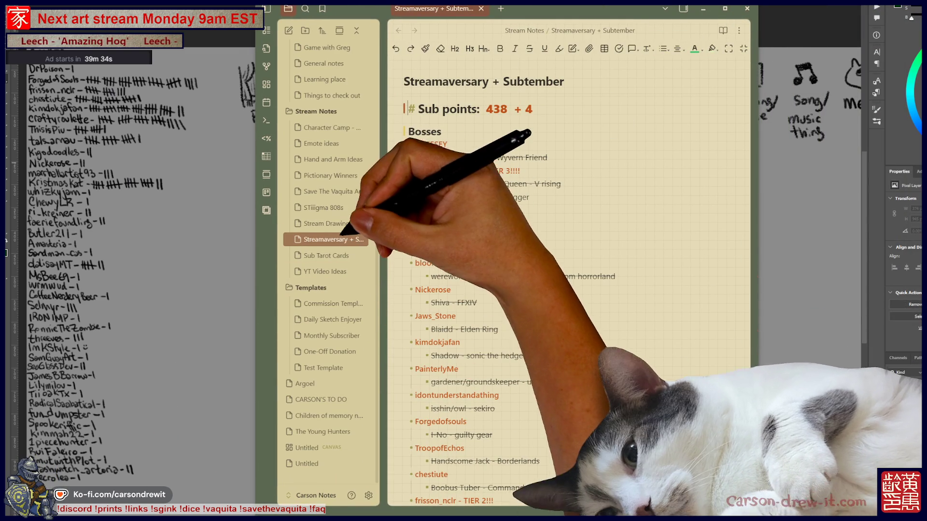
click(328, 207)
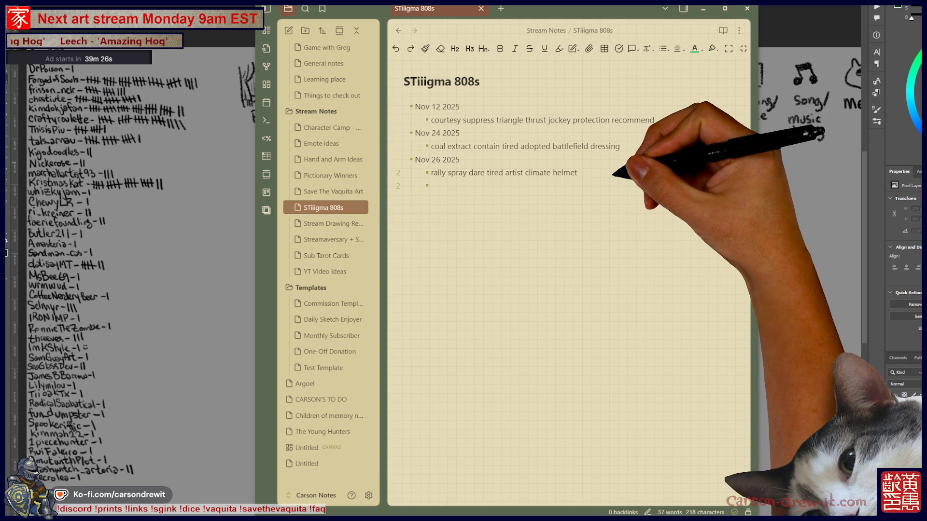
text(Nov )
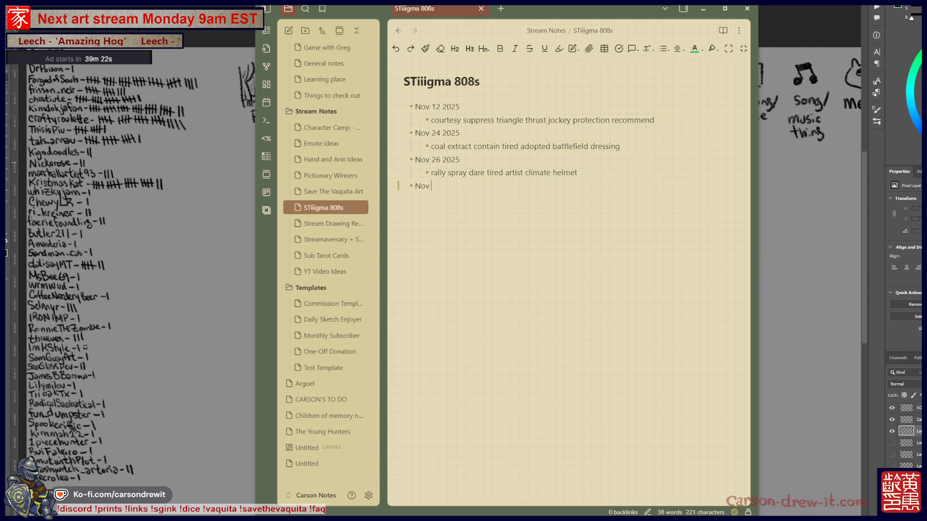
text(29 2025)
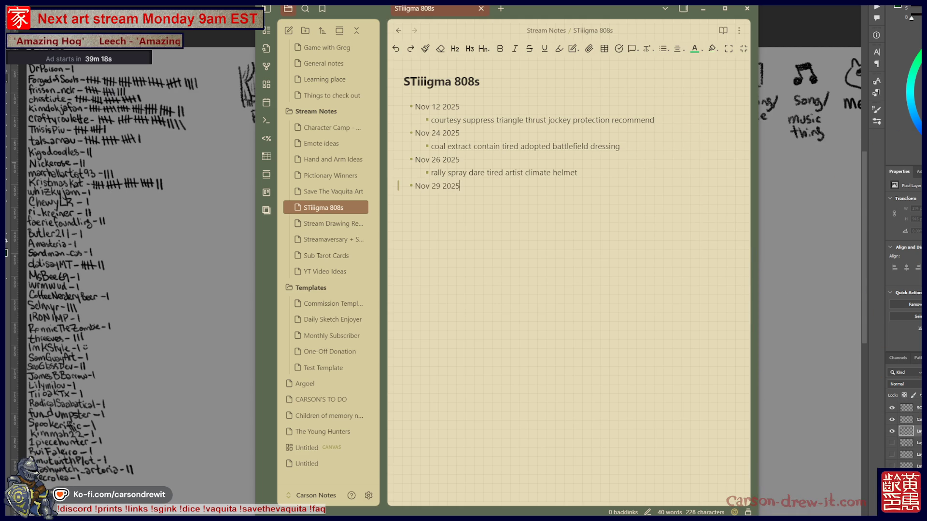
key(Tab)
text(to complex draft pyramid rob pig biscuit)
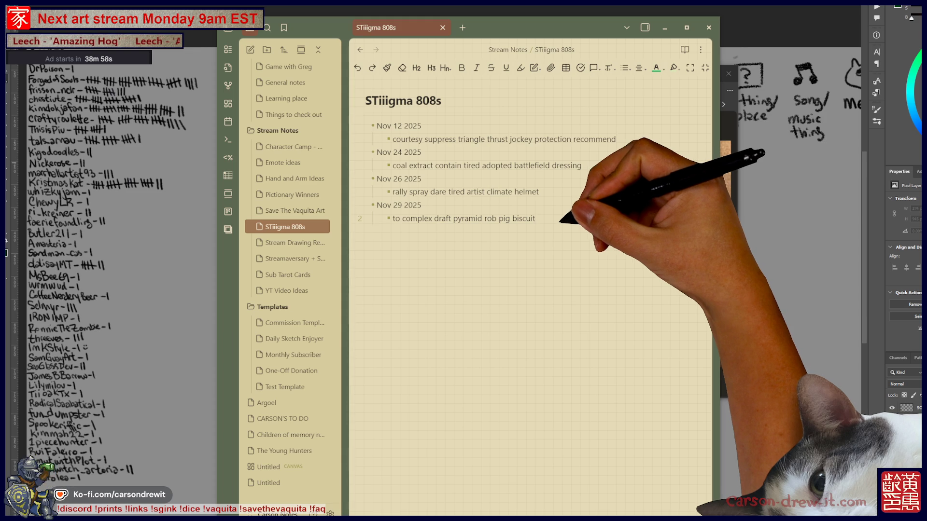
key(Return)
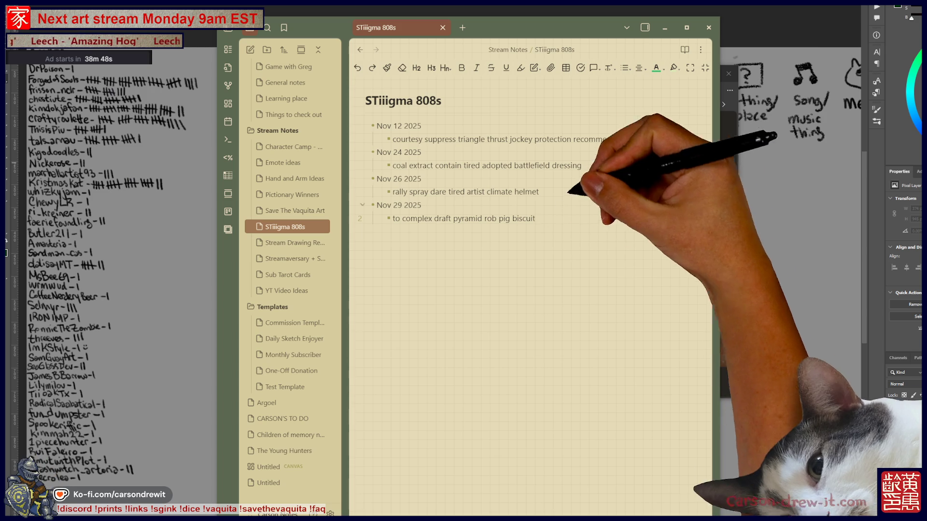
click(514, 166)
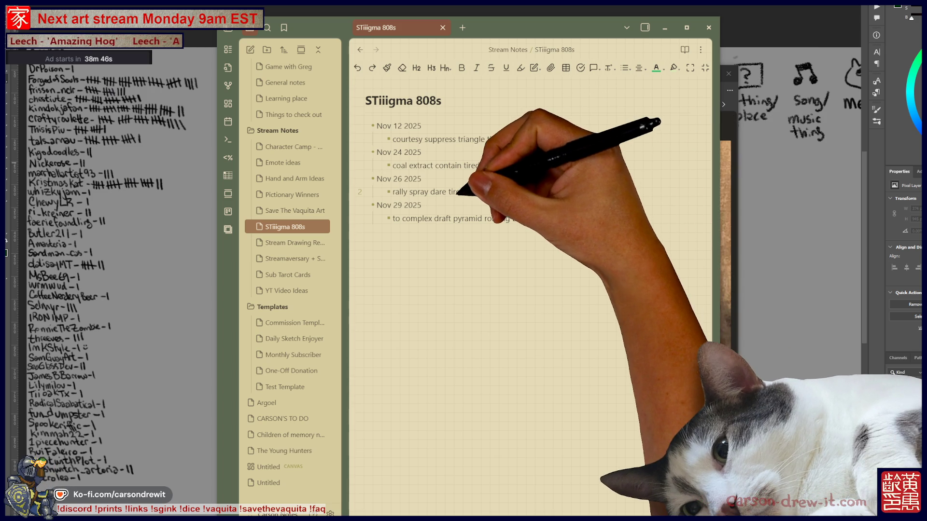
click(365, 231)
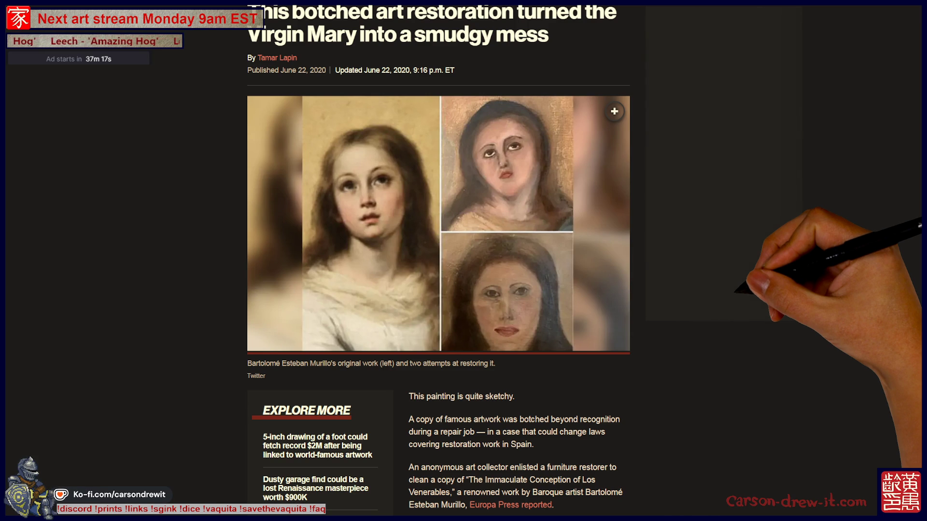
Scroll through the New York Post article and back up to the painting comparison photos.
scroll(439, 261, down, 4)
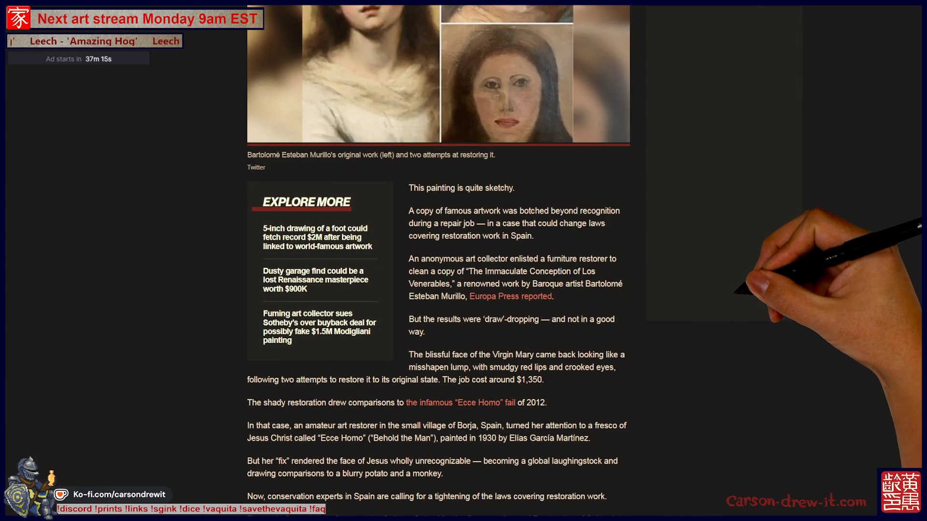
scroll(438, 261, up, 1)
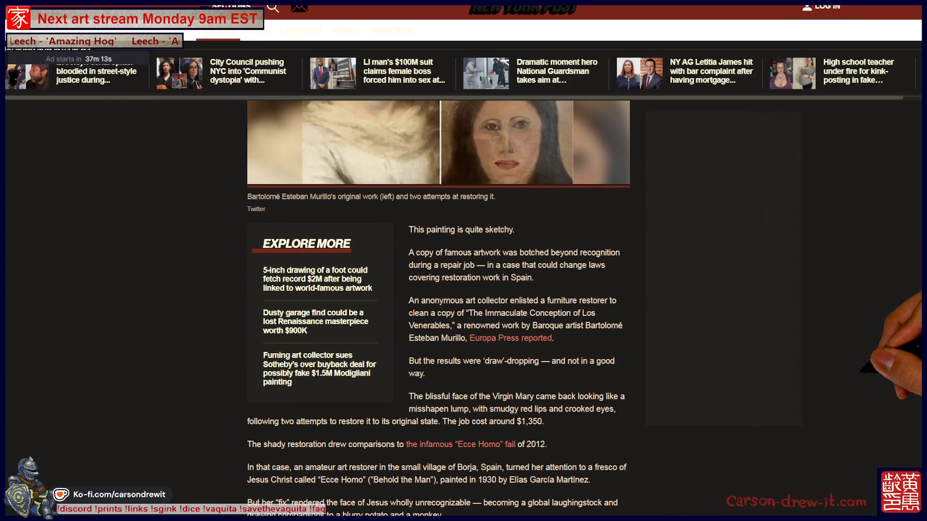
scroll(438, 261, up, 2)
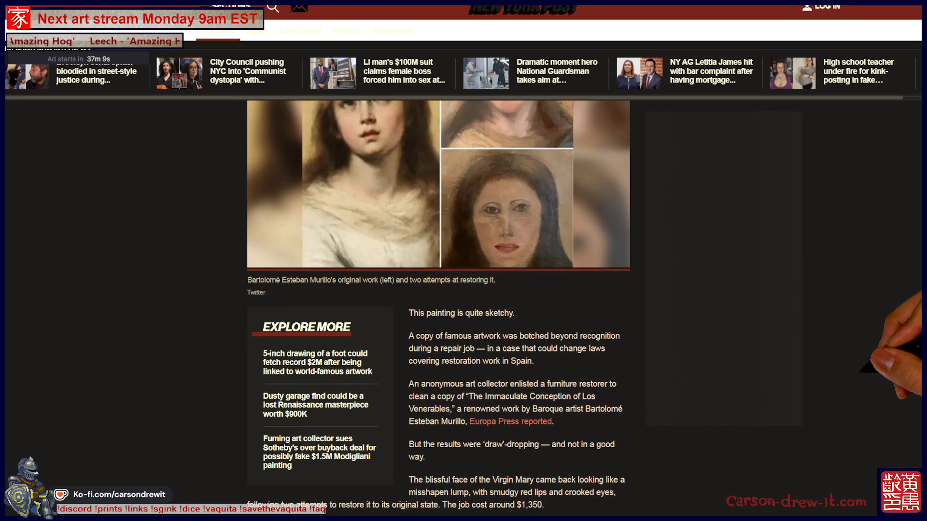
scroll(438, 260, up, 3)
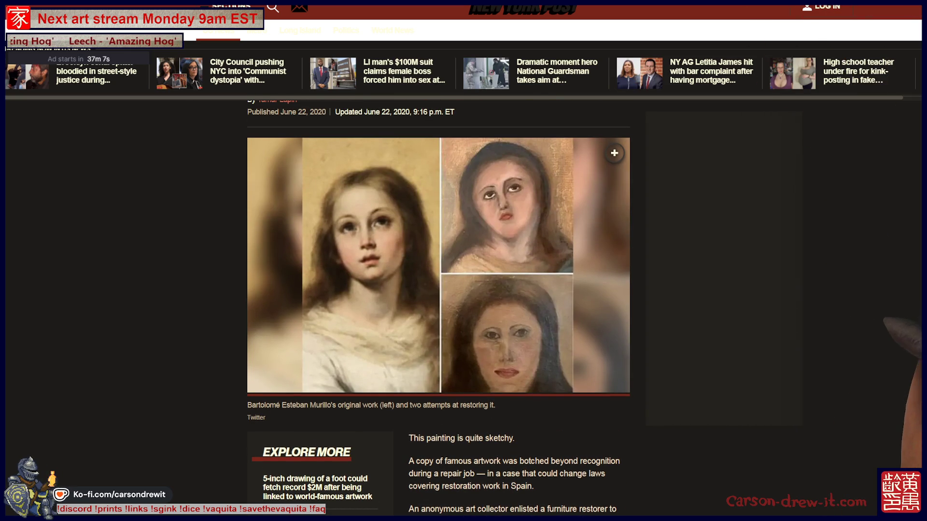
Block the red rotating-headlines strip on the New York Post page with Adblock Plus.
click(891, 5)
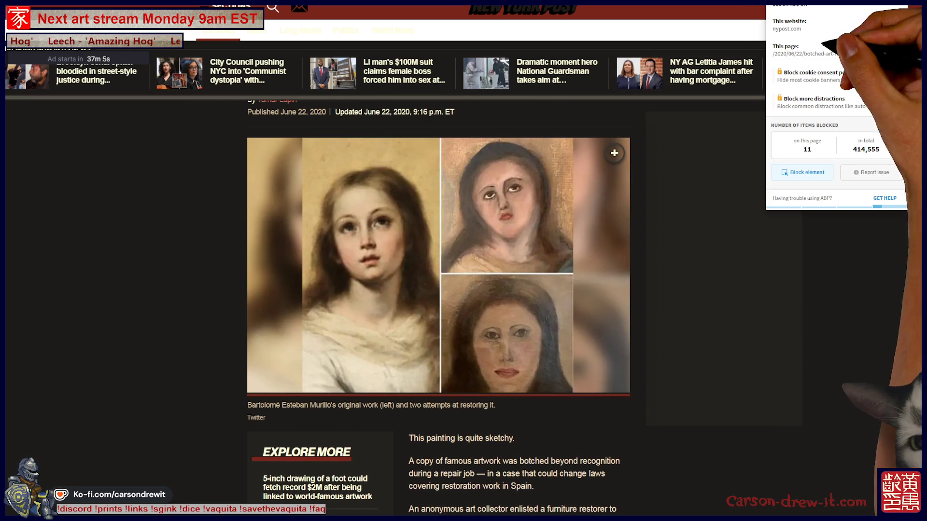
click(807, 172)
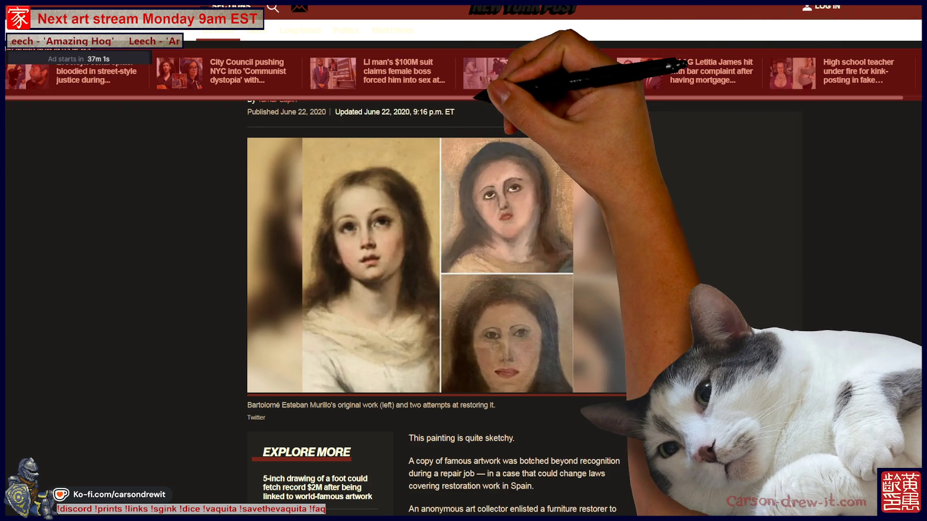
click(555, 217)
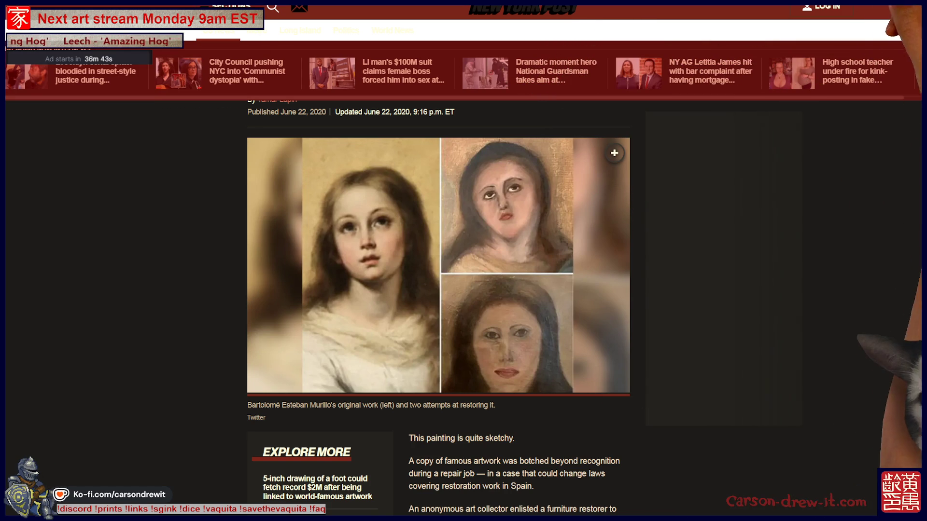
click(892, 6)
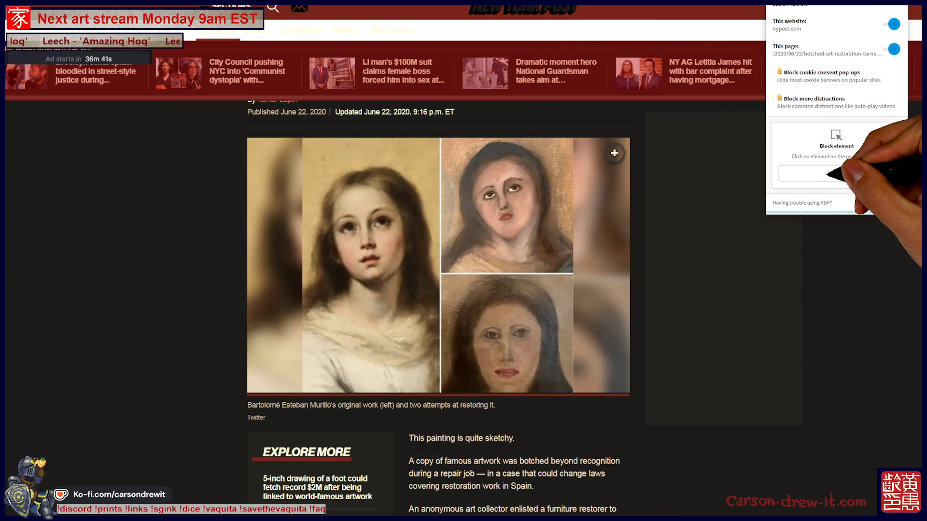
click(826, 173)
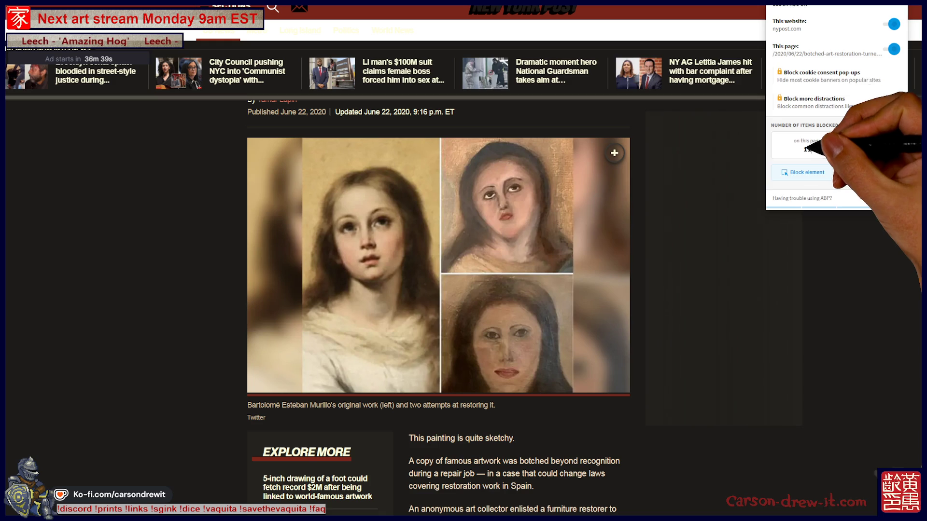
click(814, 172)
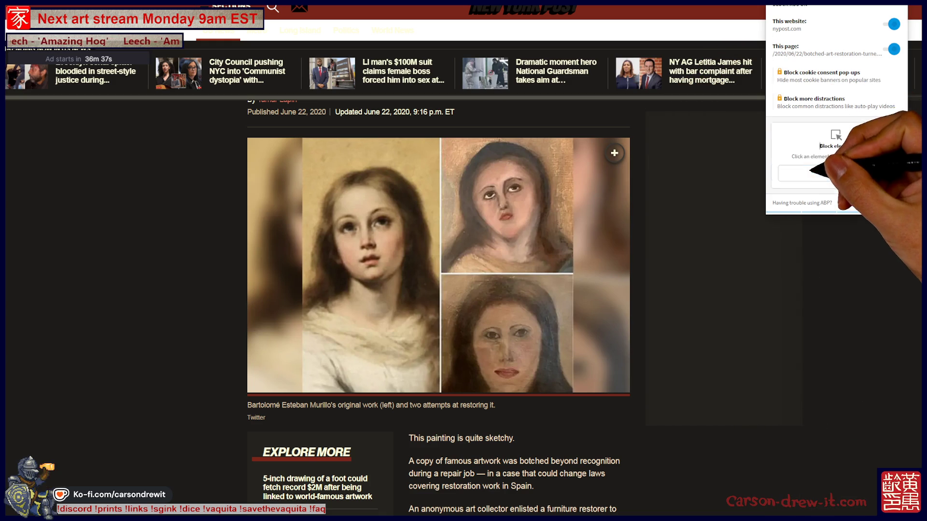
click(699, 88)
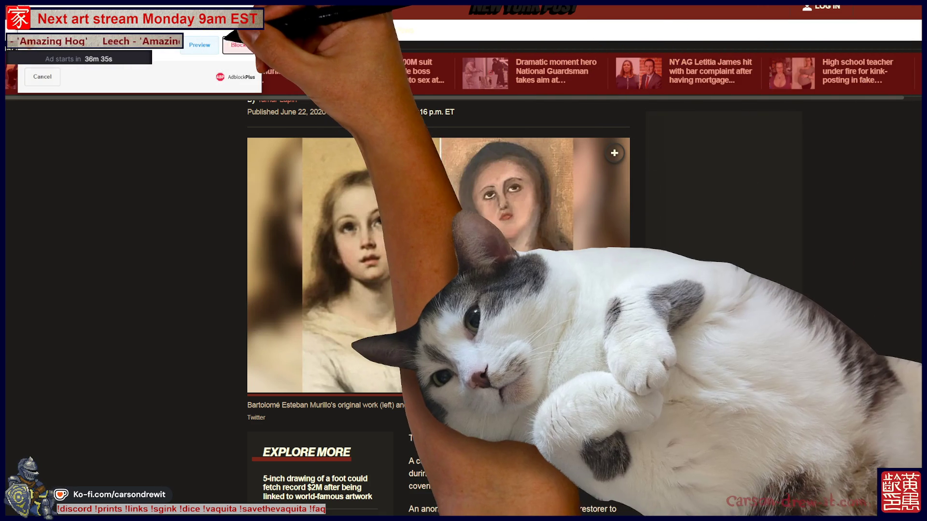
click(237, 44)
scroll(439, 241, down, 3)
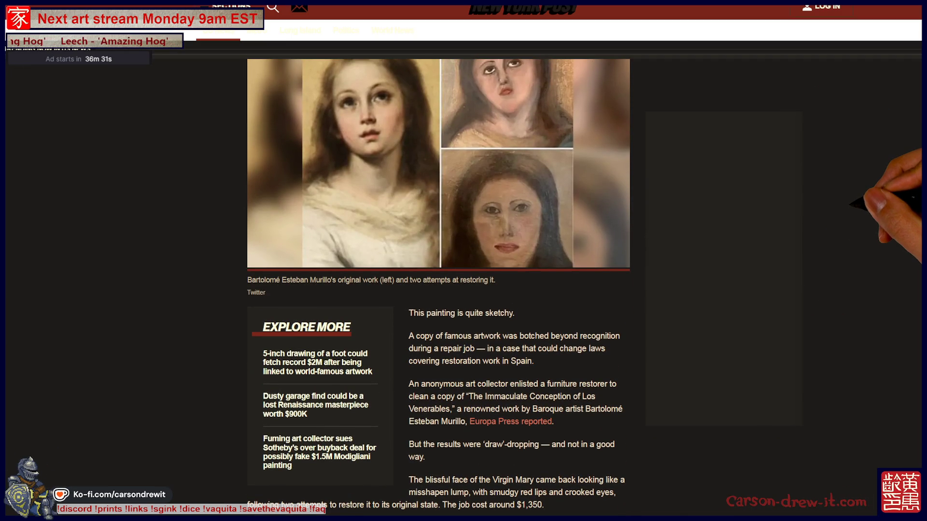
Scroll the page, then make the browser window taller for the Jesus-appearance video.
scroll(438, 260, down, 2)
scroll(438, 261, down, 4)
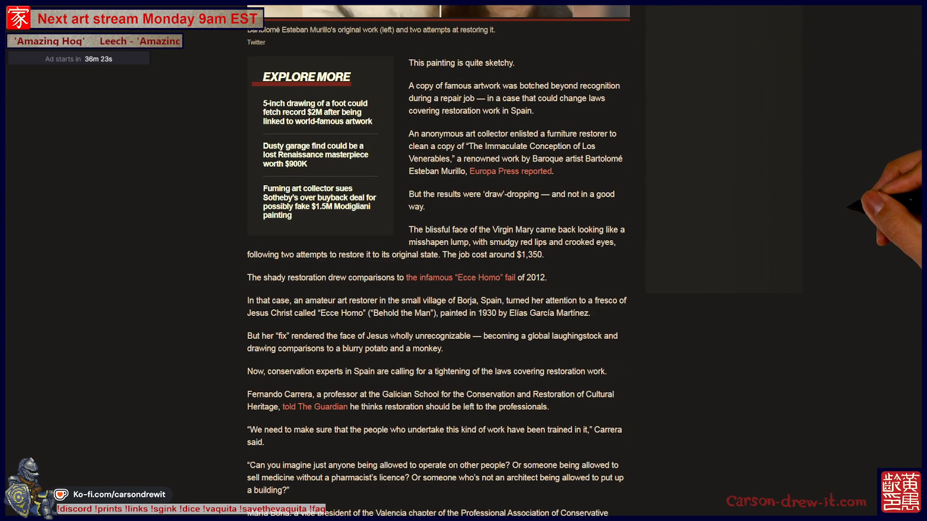
scroll(438, 261, up, 2)
scroll(439, 261, up, 4)
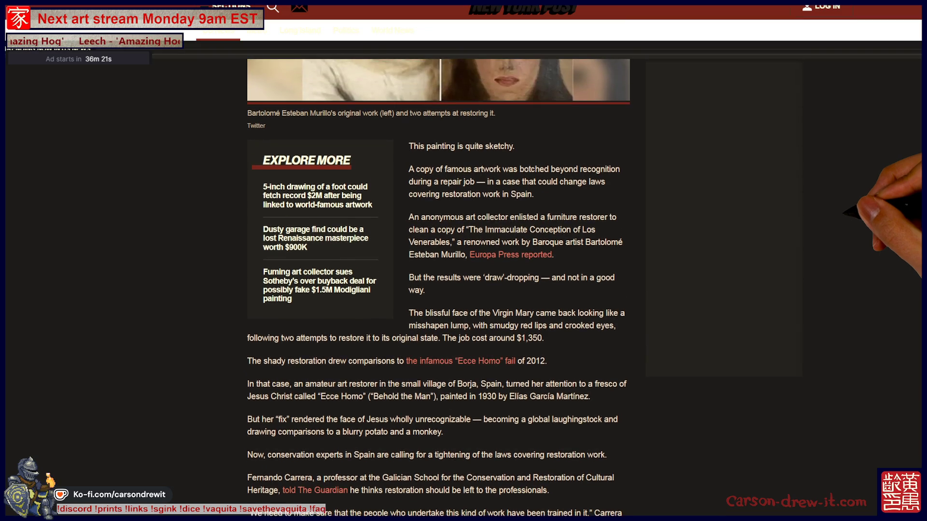
scroll(438, 261, down, 4)
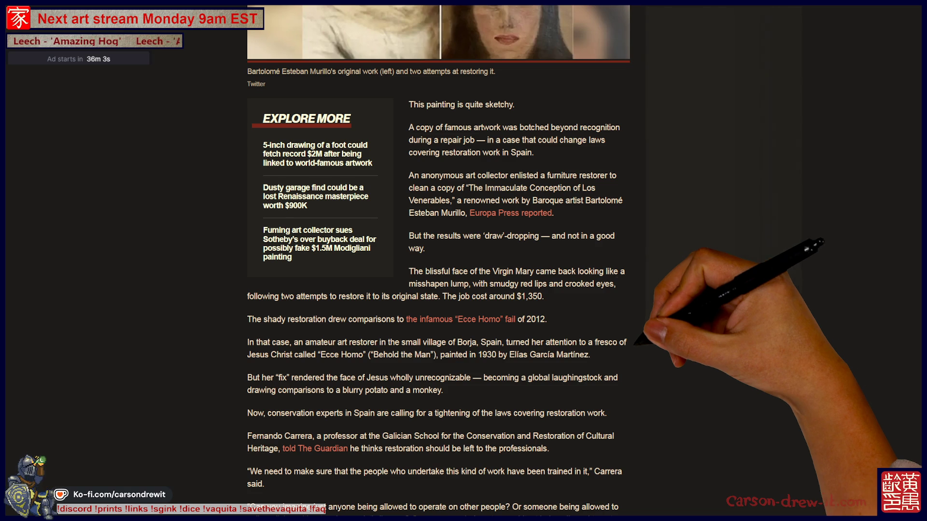
scroll(438, 261, down, 2)
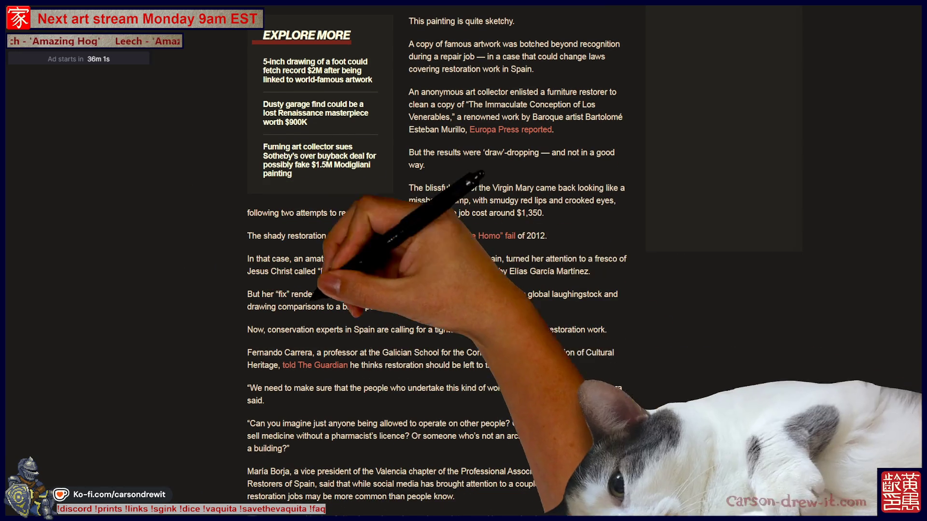
scroll(438, 261, down, 3)
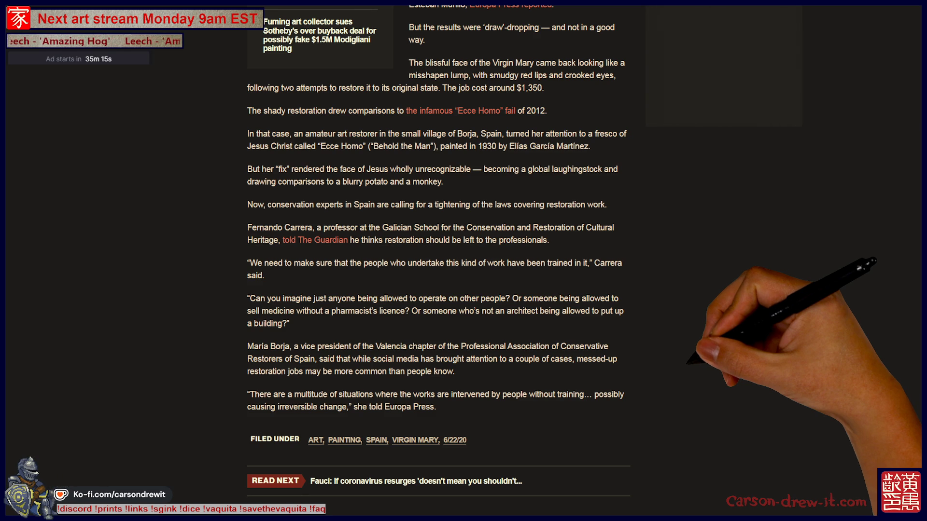
scroll(438, 290, up, 15)
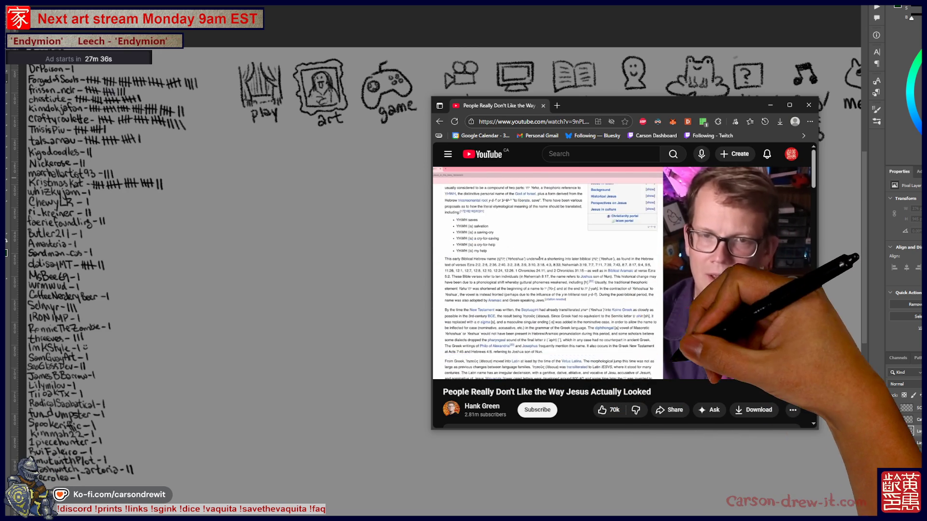
drag(786, 428, 794, 493)
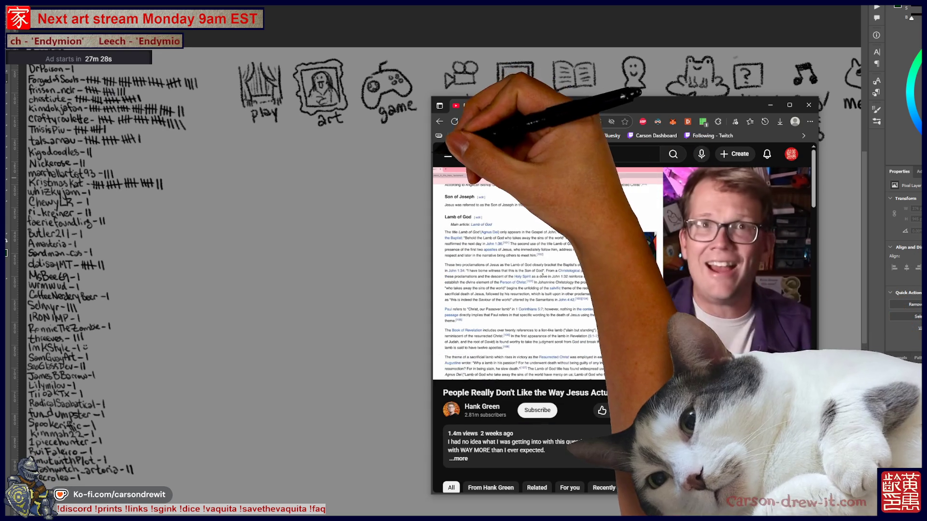
Widen the window, switch the player to theater mode, and skip ahead to about 2:37.
mouse_move(432, 136)
mouse_down()
mouse_move(269, 141)
mouse_move(264, 129)
mouse_up()
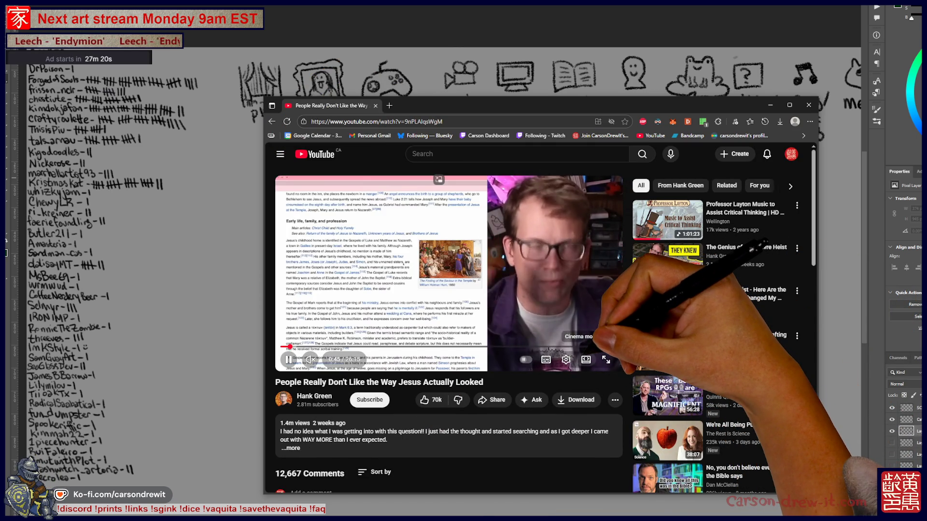
click(585, 360)
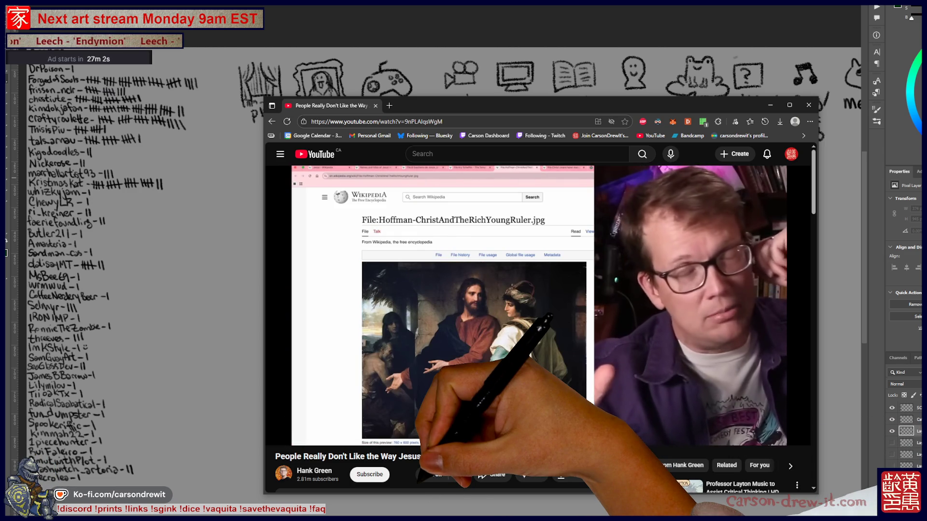
key(l)
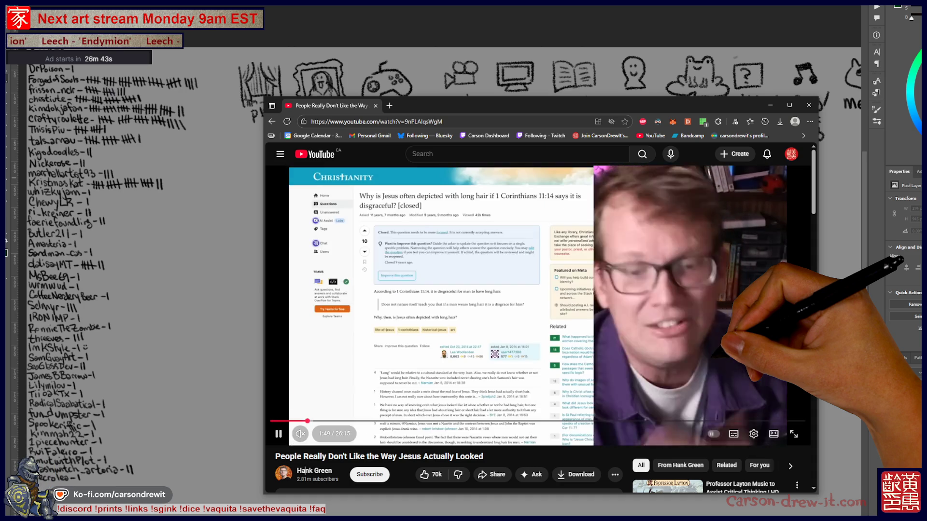
key(Right)
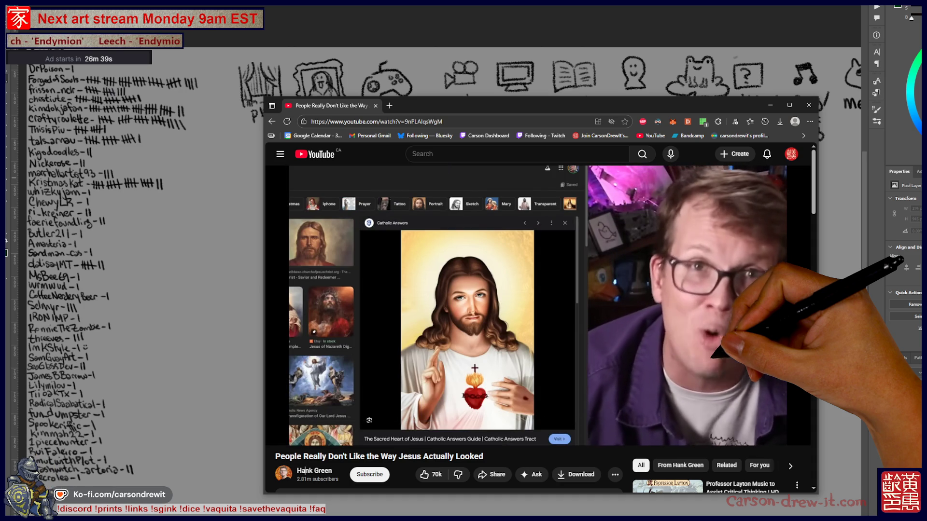
key(Right)
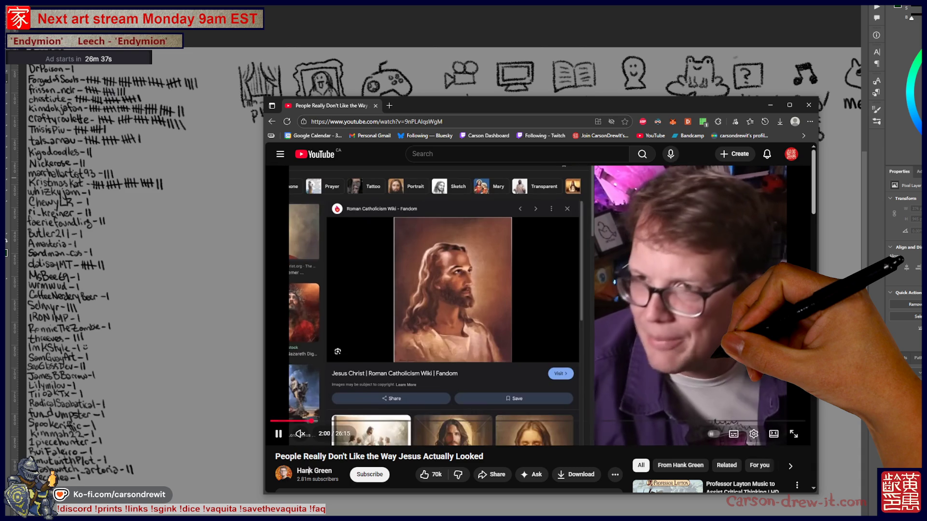
key(Right)
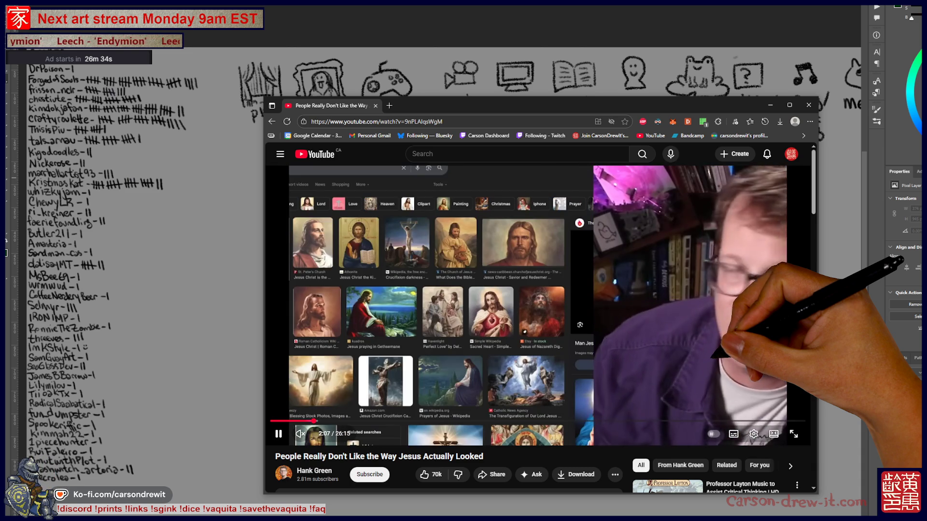
key(Right)
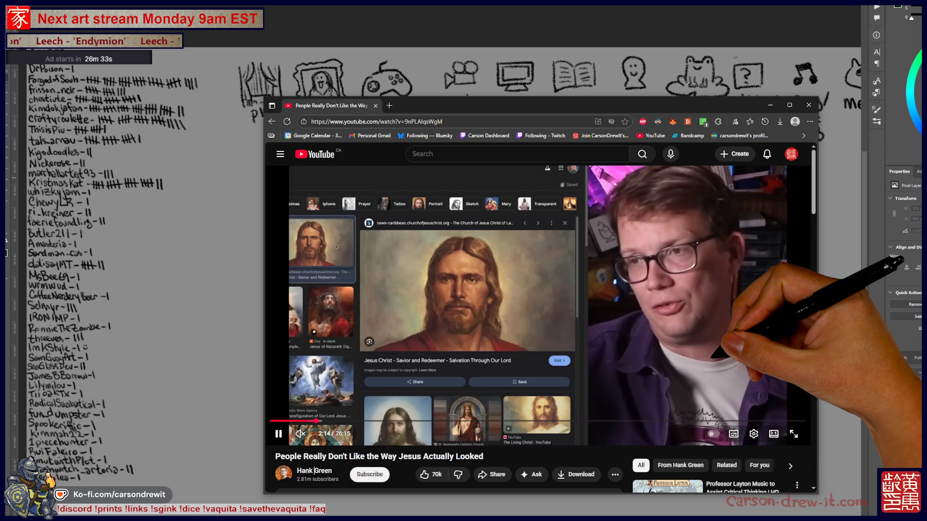
key(Right)
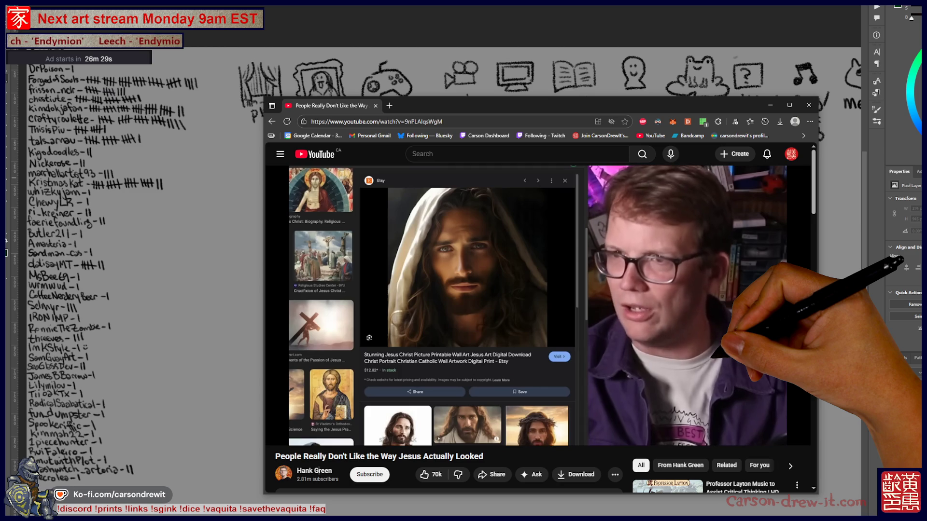
key(Right)
key(Right)
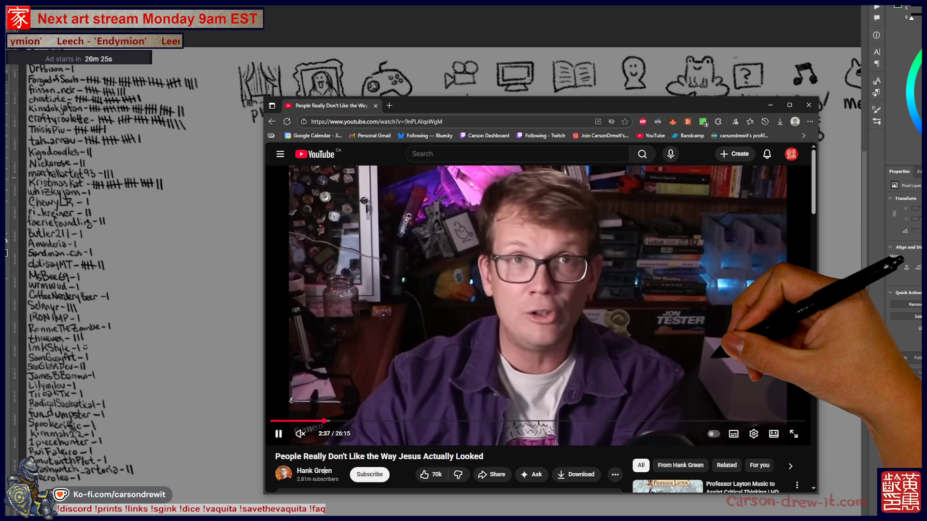
key(Right)
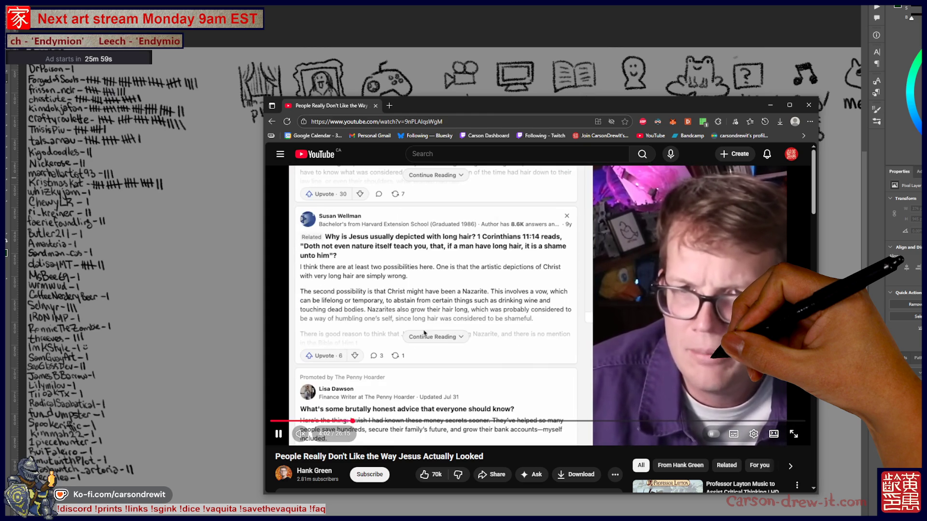
Skip ahead briefly, then rewind to replay the Depiction of Jesus Wikipedia scene.
key(Right)
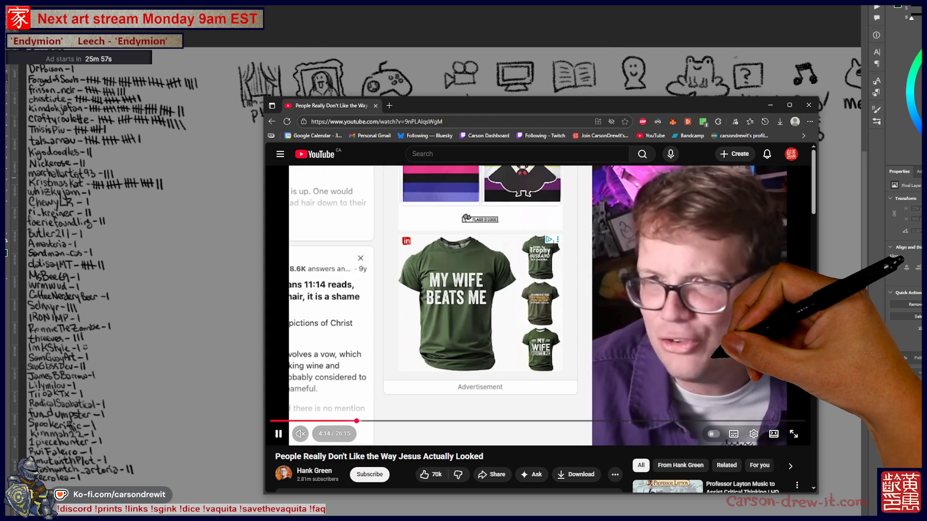
key(Right)
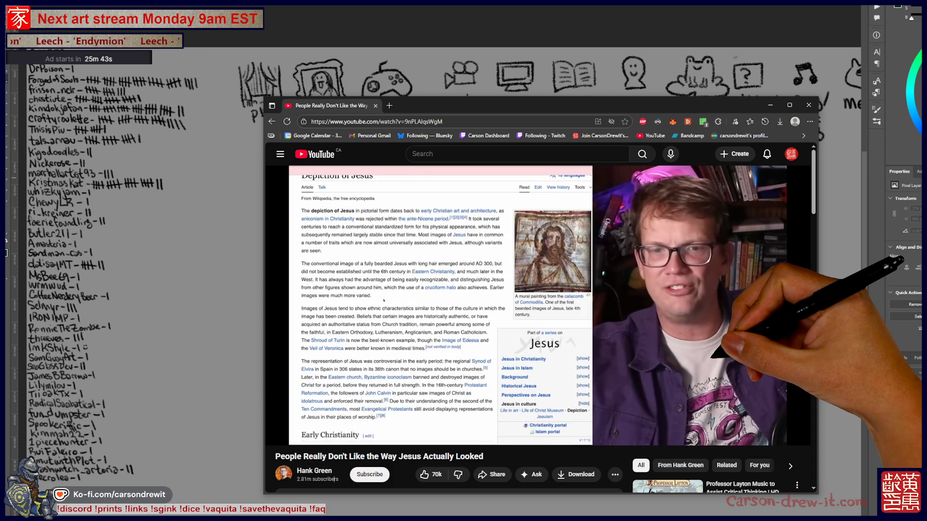
key(Left)
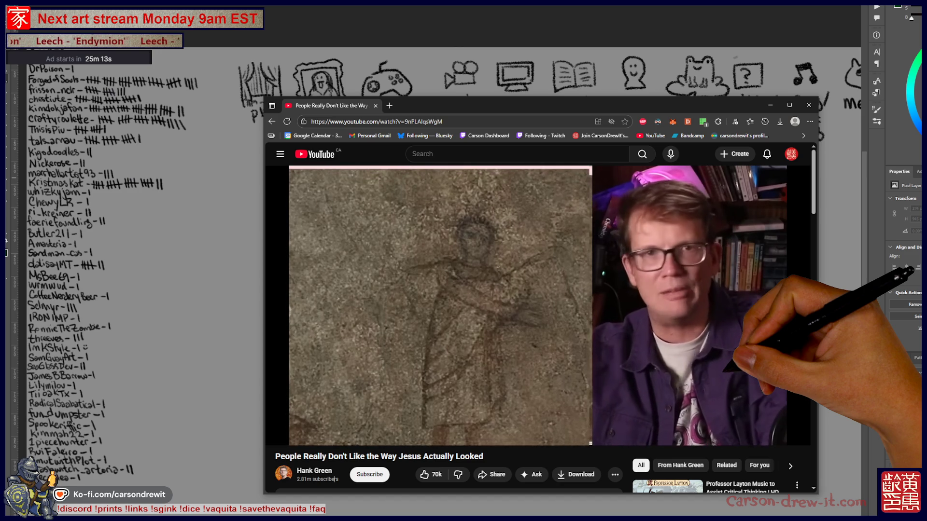
key(Left)
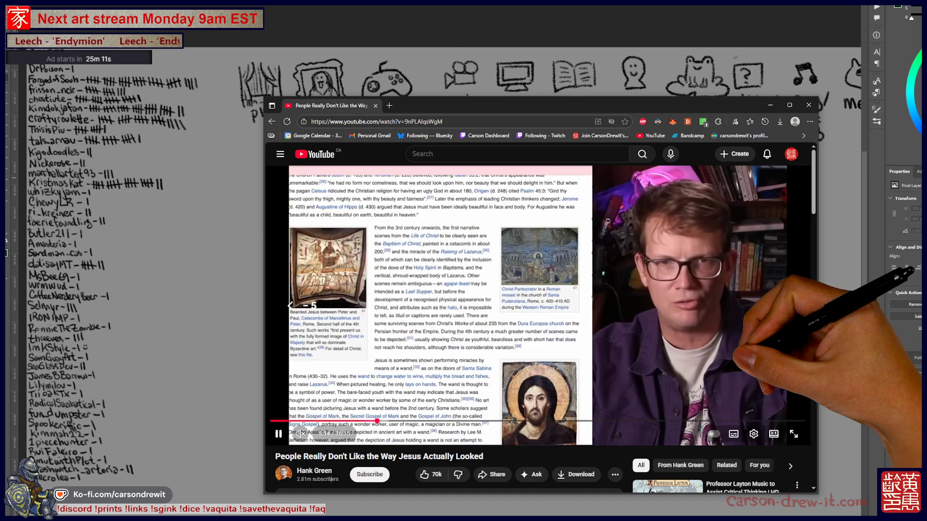
Seek back and forth around the text message scene, then pause the video.
key(Right)
key(Left)
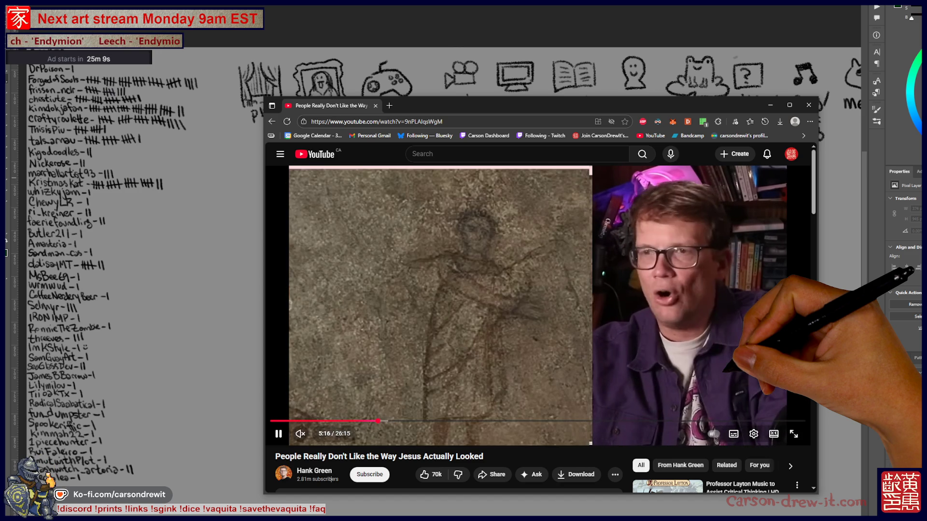
key(Left)
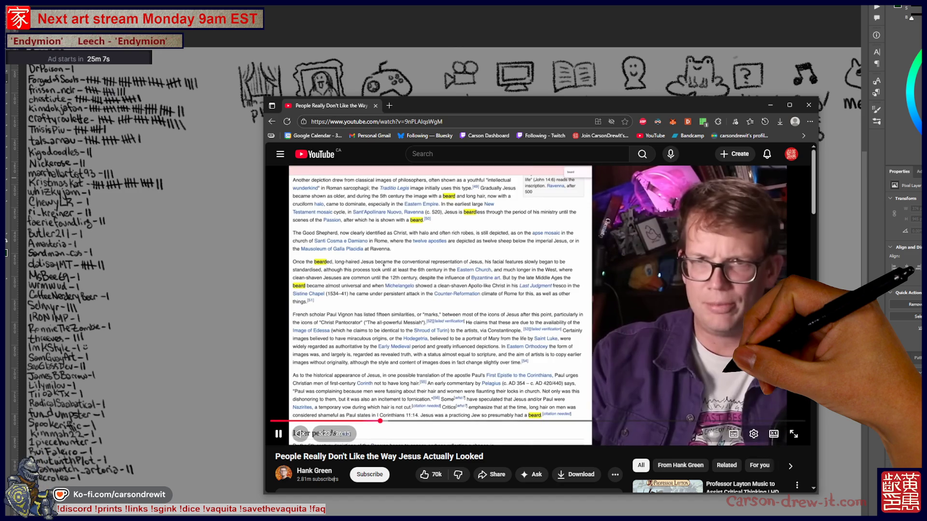
key(Right)
key(Right)
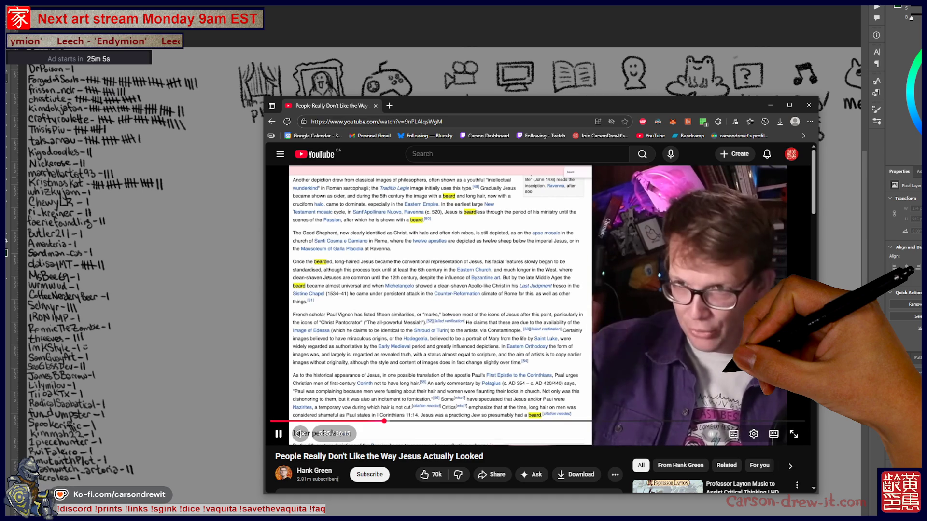
key(Right)
key(Right)
key(Right)
key(Right)
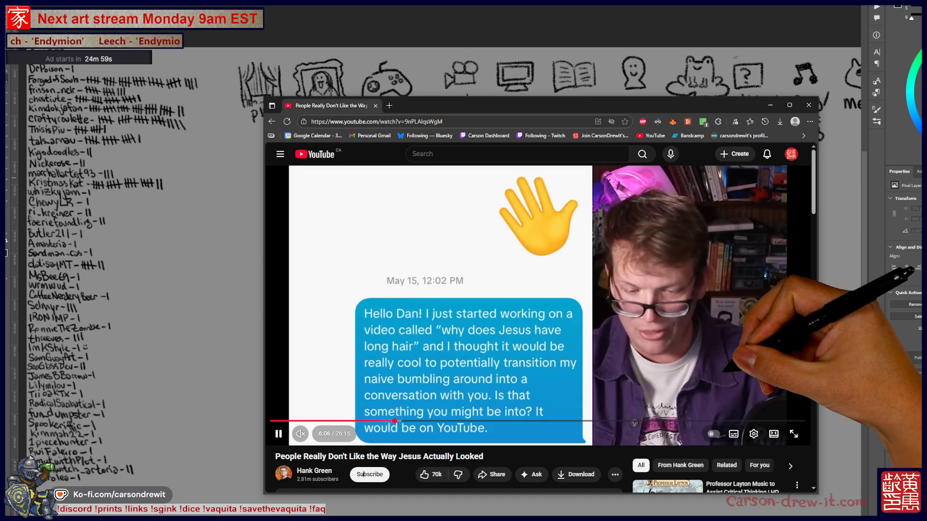
key(Right)
key(Right)
key(Right)
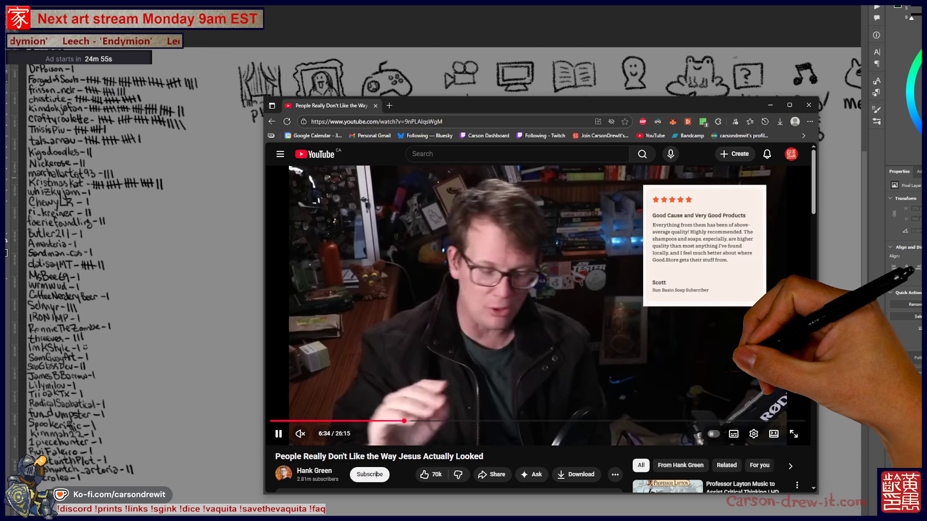
key(Right)
key(Right)
key(Right)
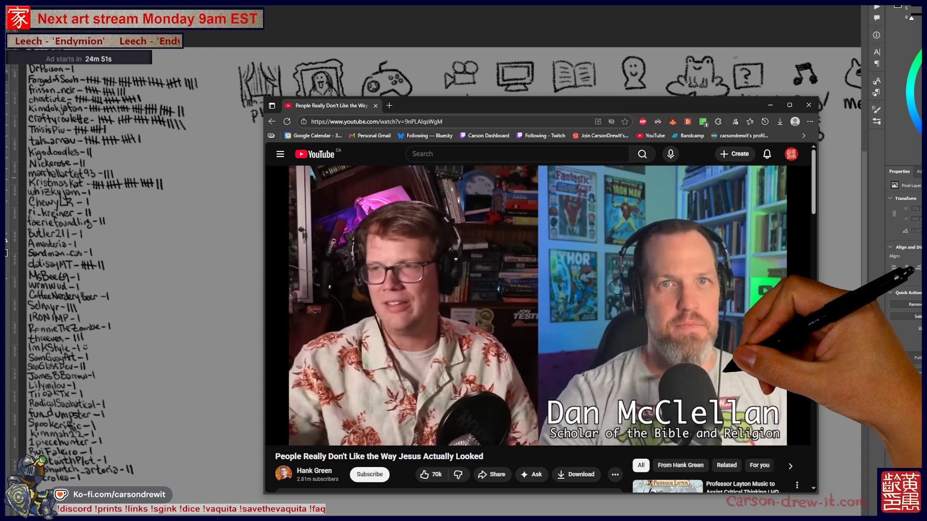
key(Left)
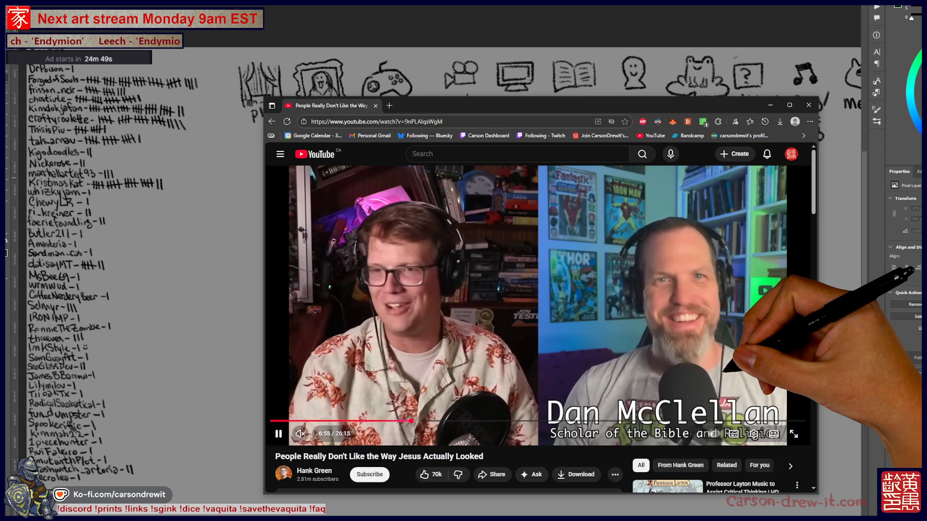
key(space)
Rewind the paused video in five-second steps back to the Google results scene.
key(Left)
key(Left)
key(Left)
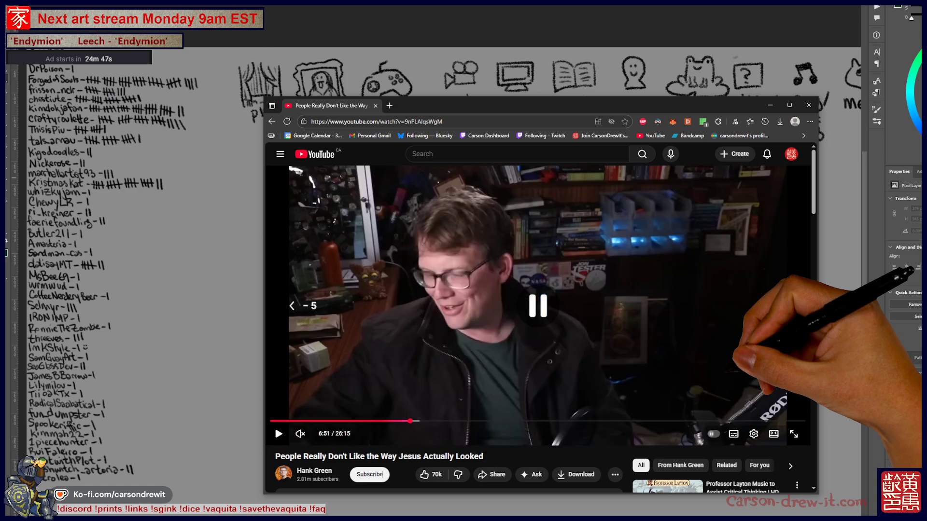
key(Left)
key(Left)
key(Left)
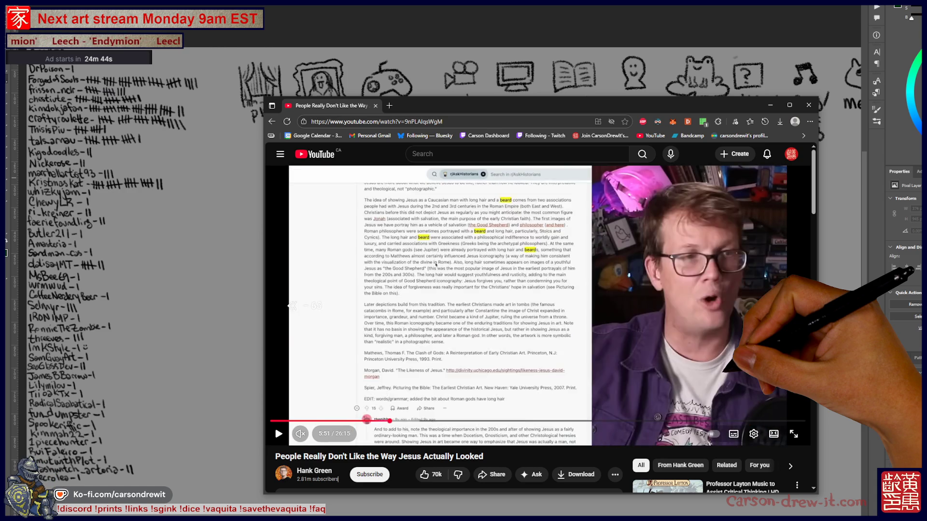
key(Left)
key(Left)
key(Left)
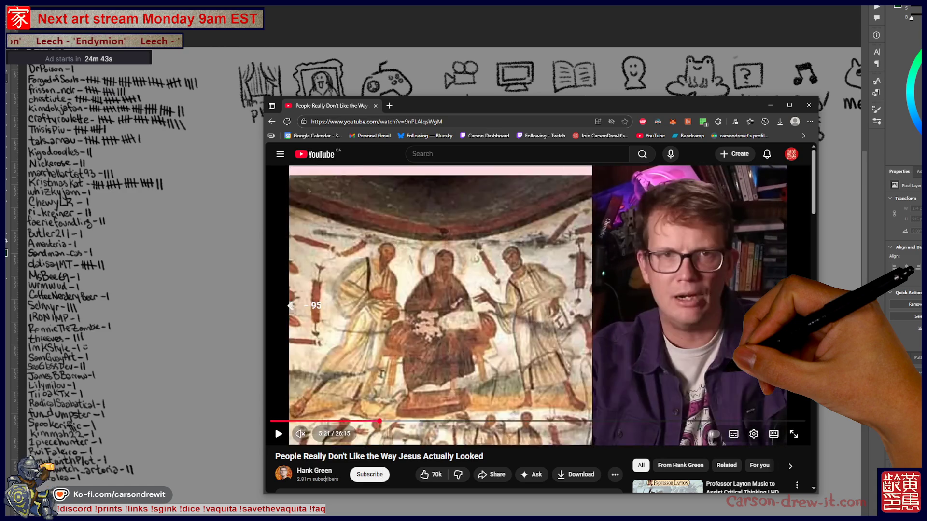
key(Left)
key(Left)
key(Left)
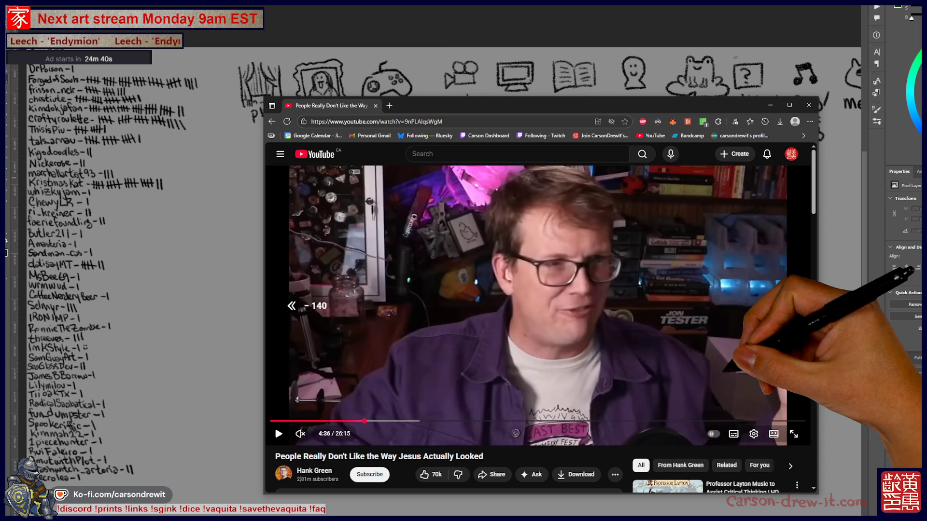
key(Left)
key(Left)
key(Left)
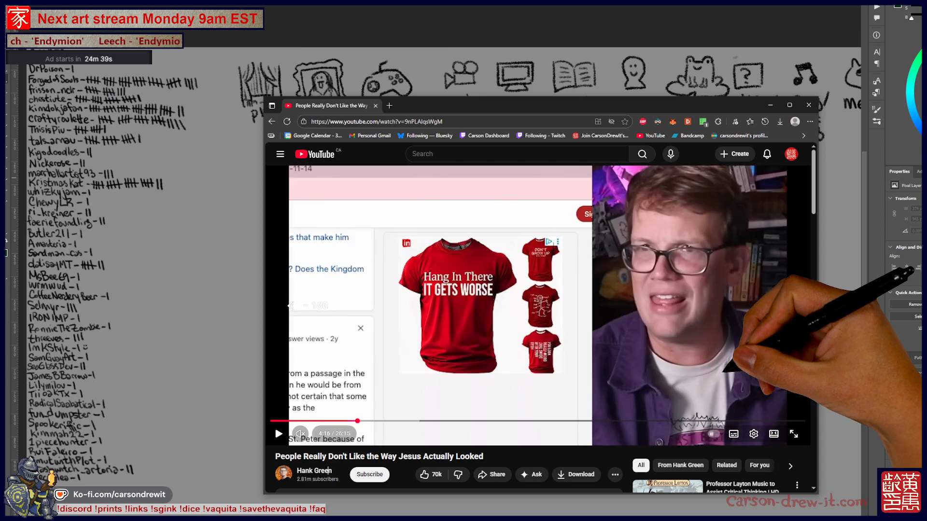
key(Left)
key(Left)
key(Left)
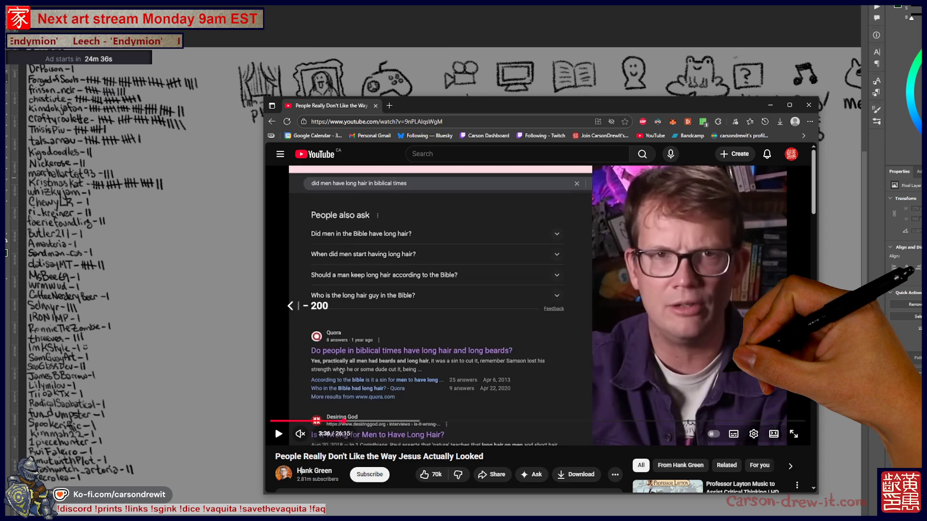
key(Left)
key(Left)
key(Left)
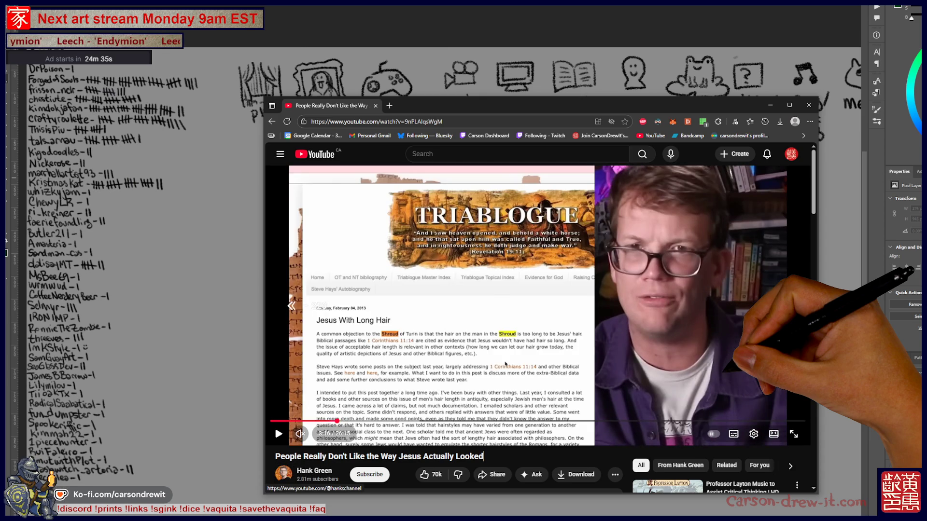
key(Left)
key(Left)
key(Left)
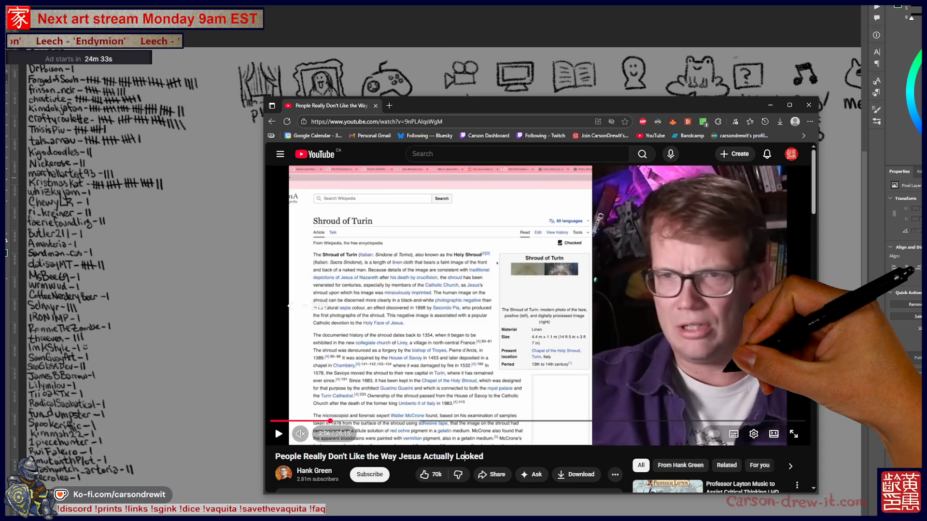
key(Left)
key(Left)
key(Left)
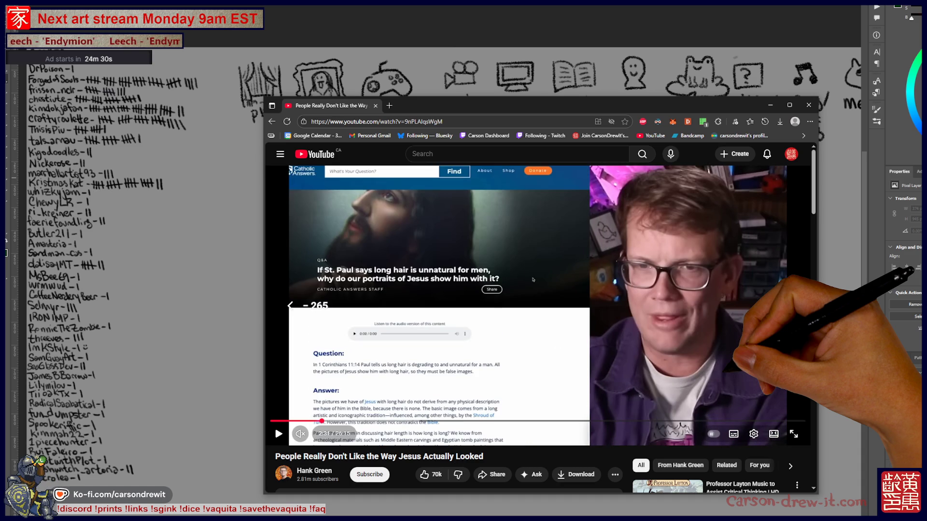
key(Left)
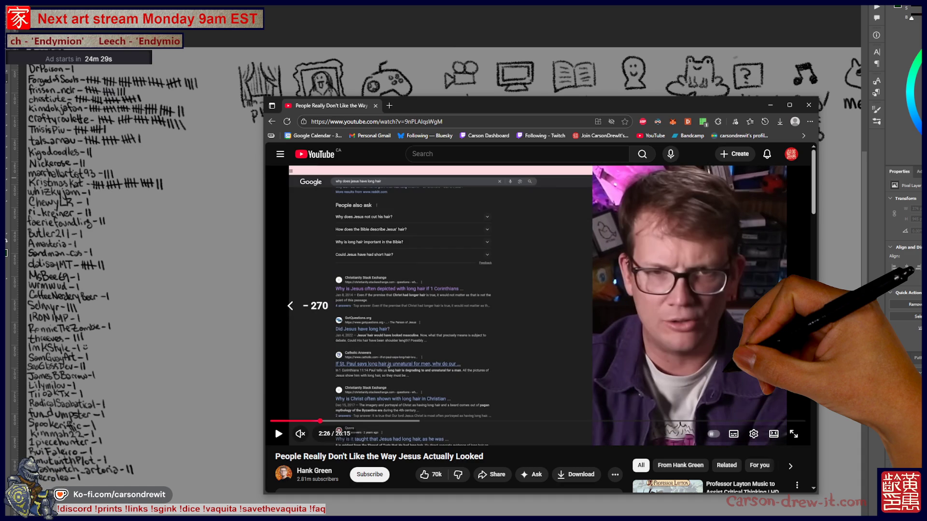
Keep rewinding past the Reddit page to the painting of Christ at about 1:01.
key(Right)
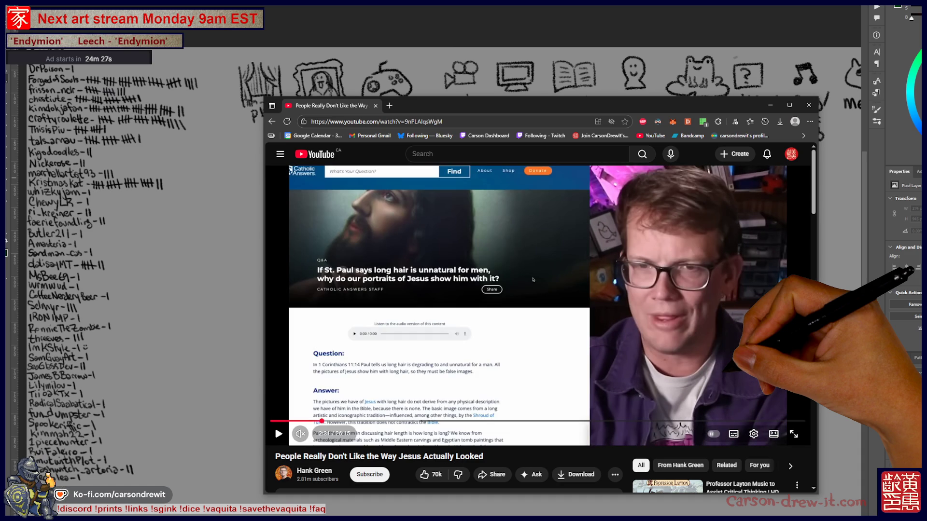
key(Right)
key(Left)
key(Left)
key(Left)
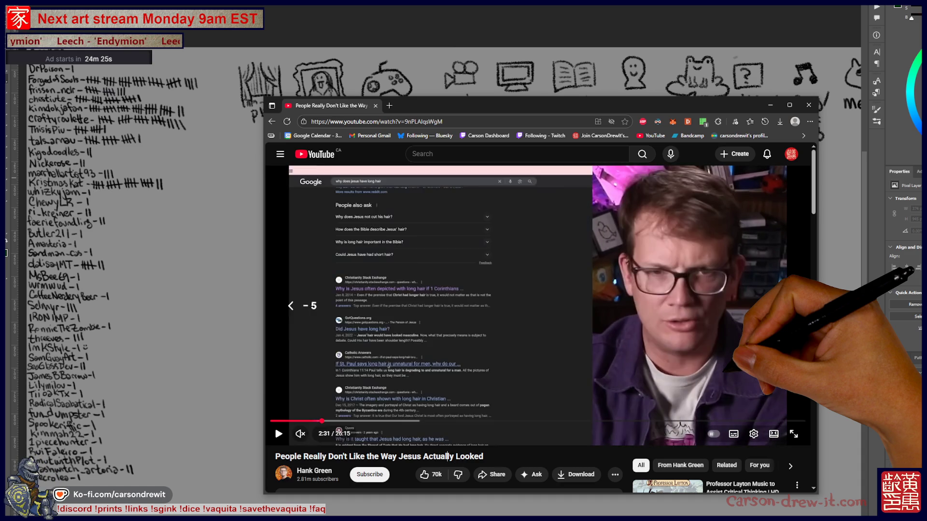
key(Left)
key(Left)
key(Left)
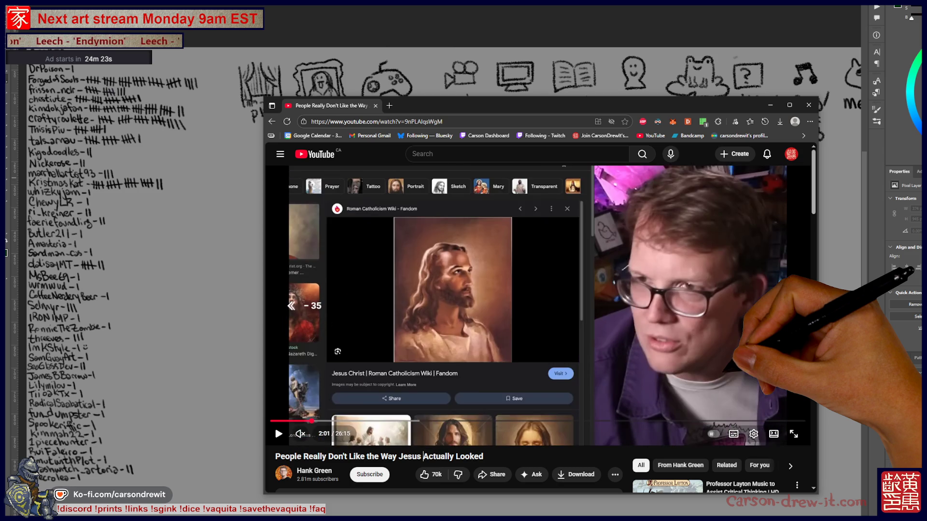
key(Left)
key(Left)
key(Left)
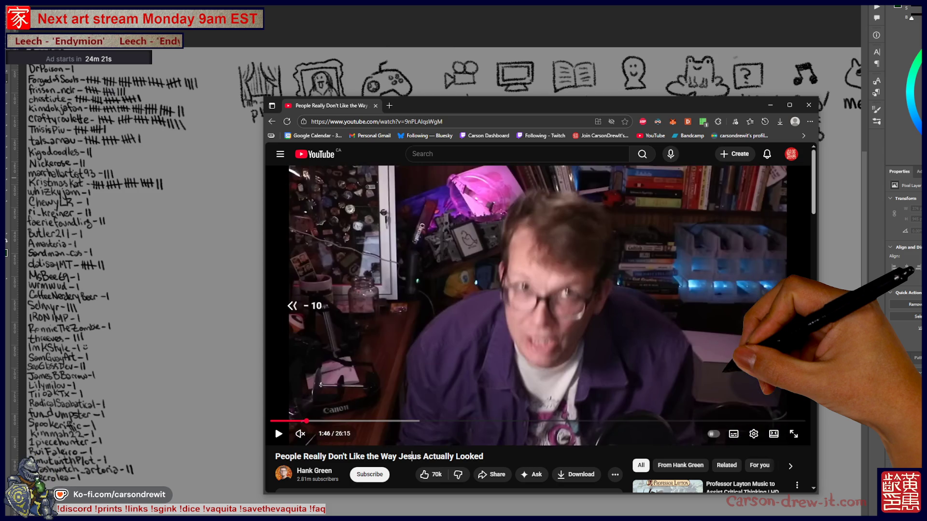
key(Left)
key(Left)
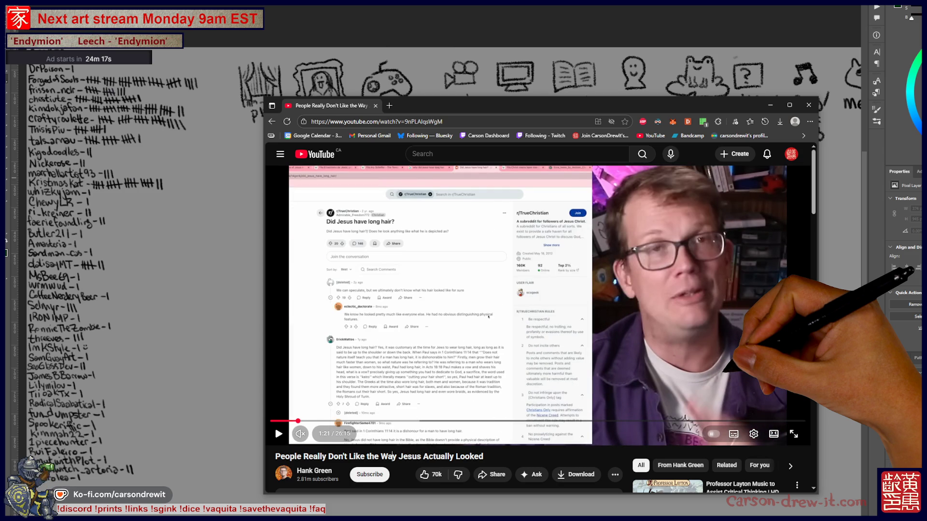
key(Left)
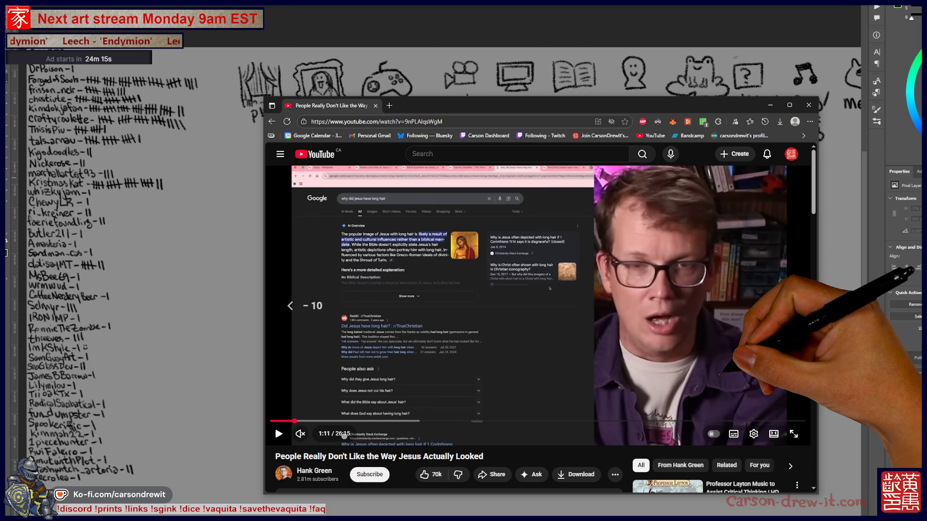
key(Left)
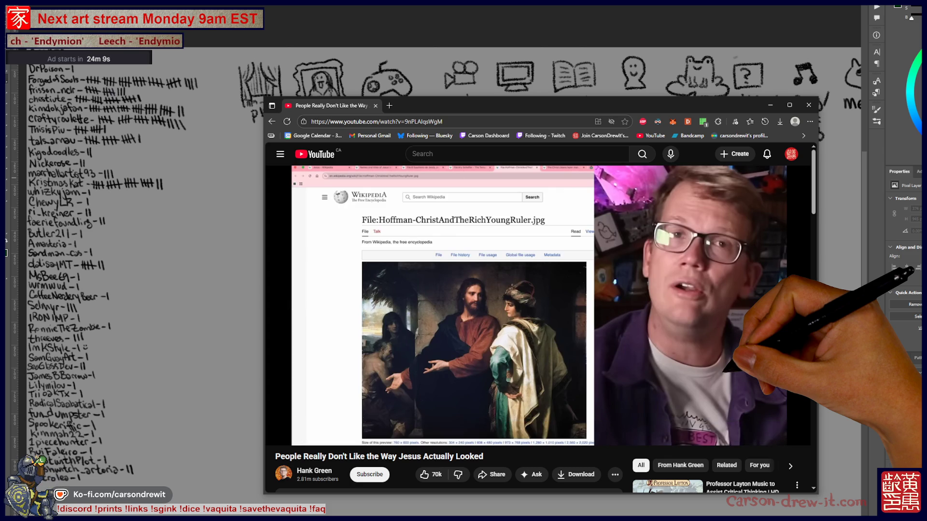
key(Left)
key(Left)
key(Left)
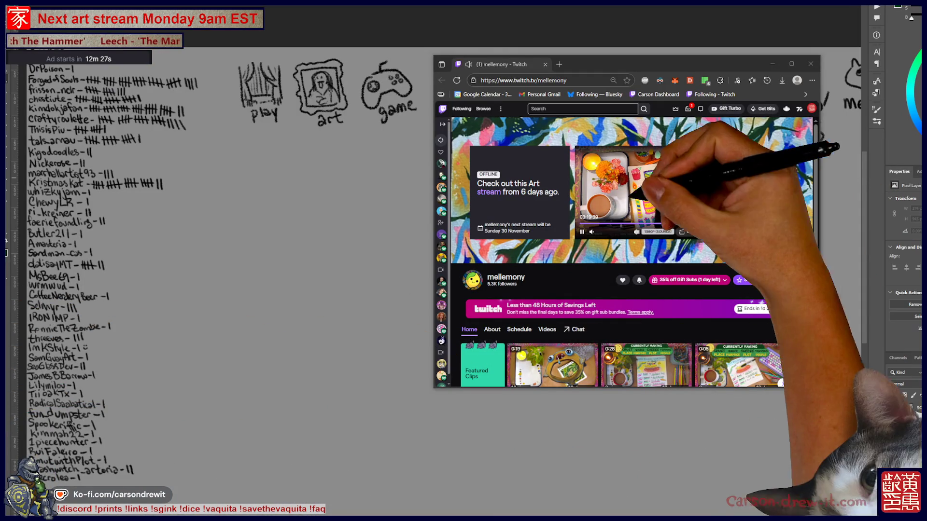
Open the 'Our Stream Birthday!' broadcast and move and enlarge the window to show chat fully.
click(511, 187)
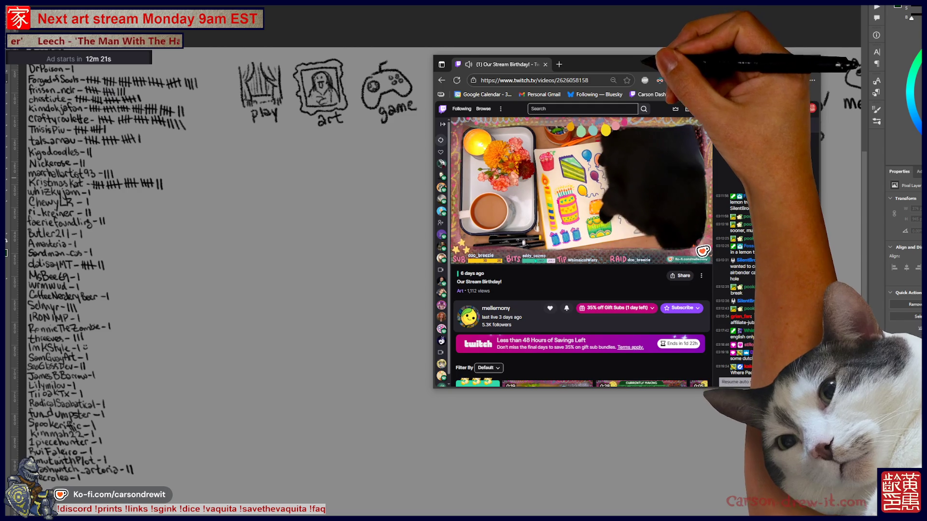
drag(642, 64, 508, 45)
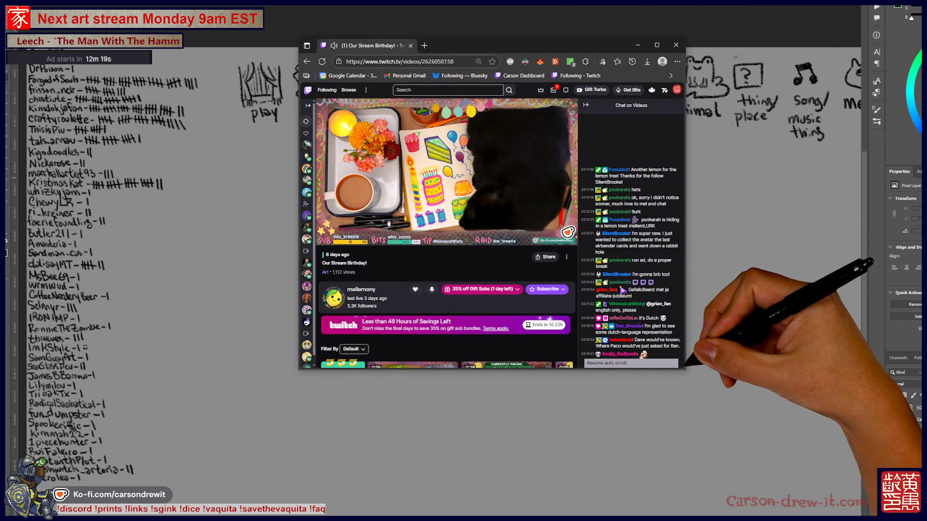
drag(684, 369, 810, 482)
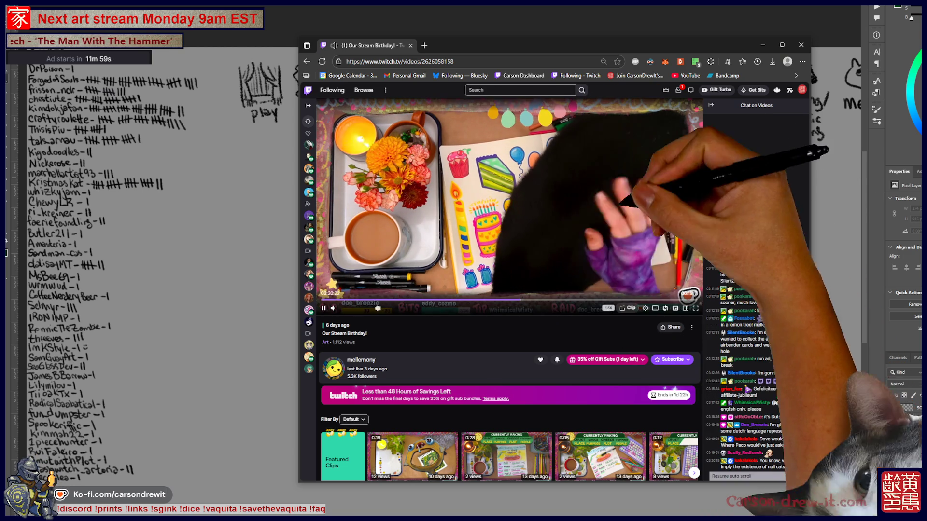
scroll(507, 289, down, 4)
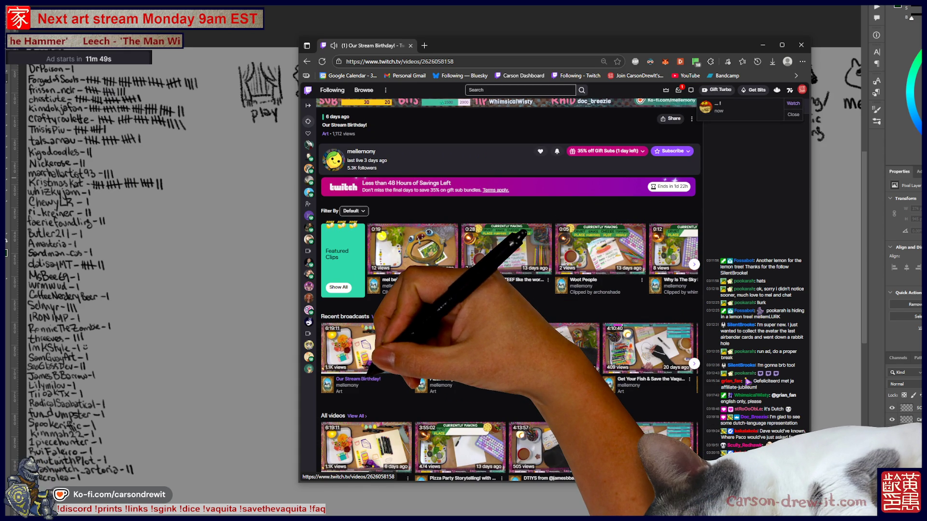
Skip the birthday broadcast ahead to about 04:56:49, then to 05:37:08.
scroll(509, 290, up, 5)
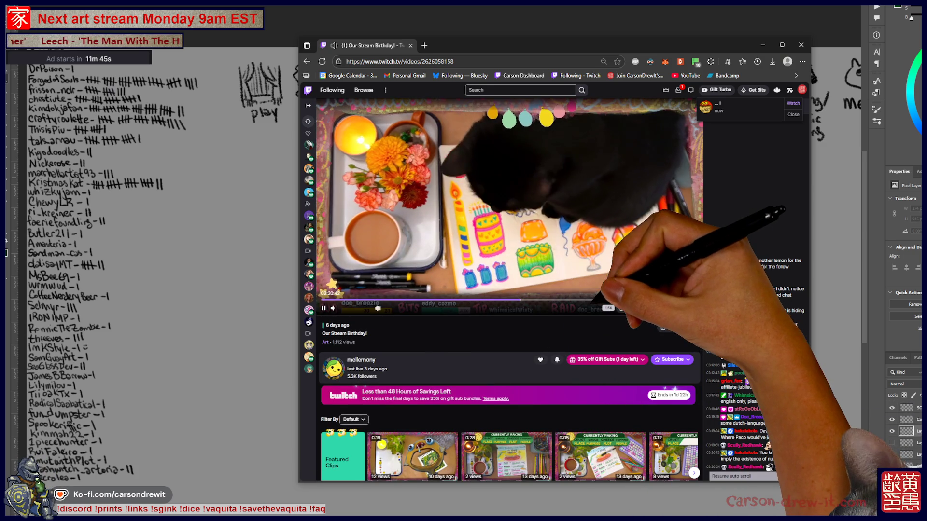
click(616, 299)
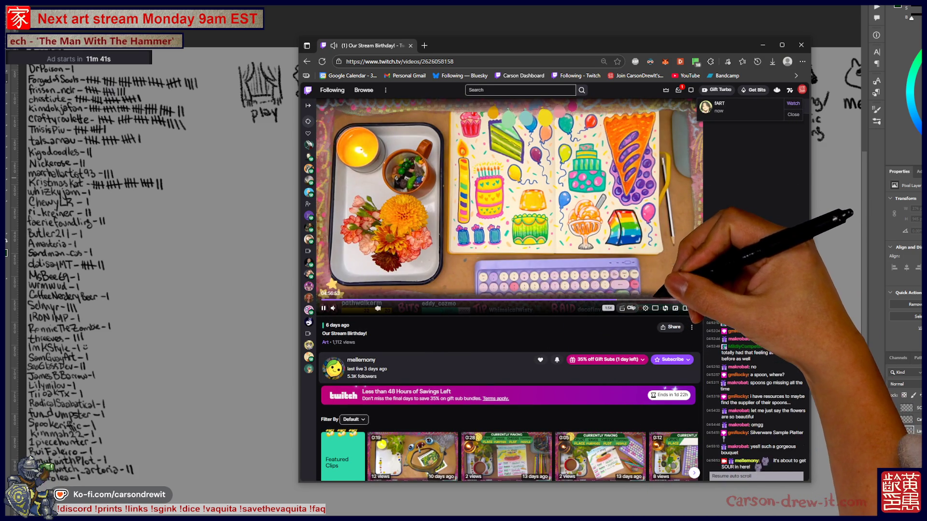
click(656, 300)
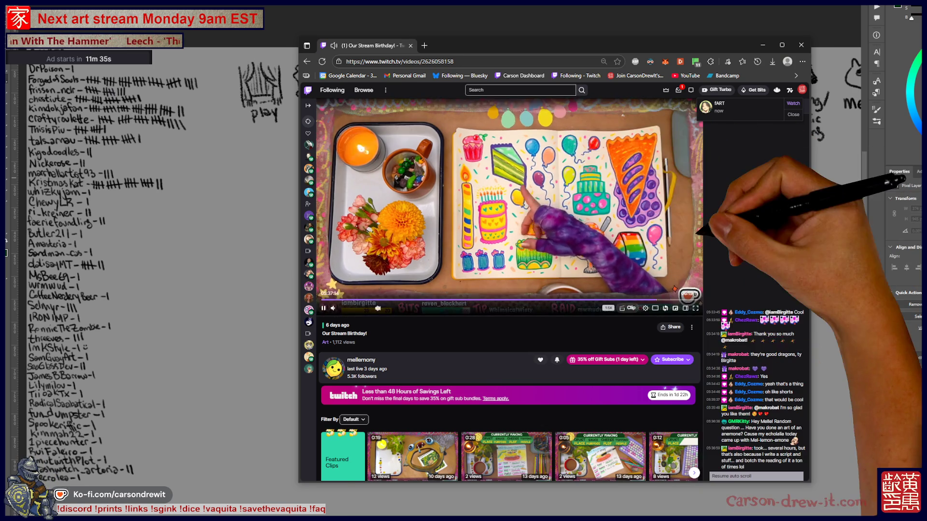
Briefly open 'Pizza Party Storytelling!', then play the clip 'Why Is The Sky Blue, TEEF?'.
scroll(509, 290, down, 5)
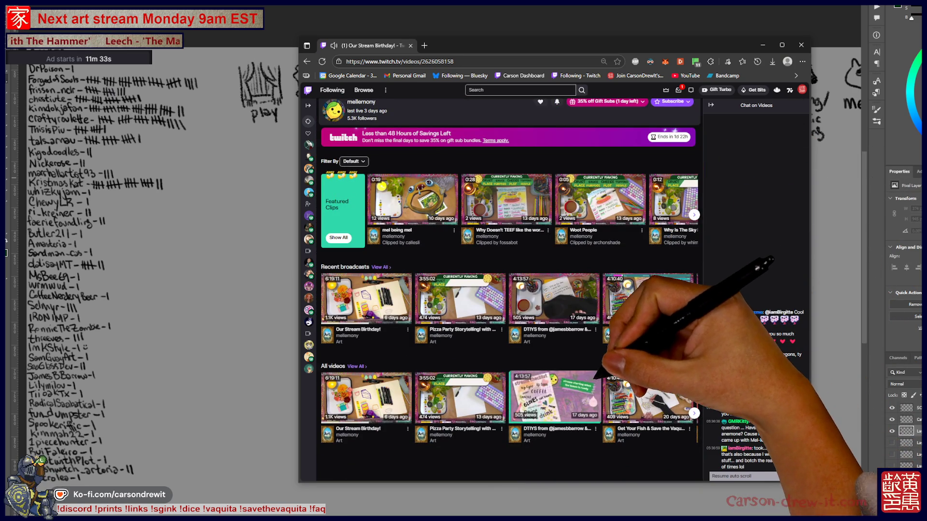
scroll(509, 290, up, 5)
scroll(509, 289, down, 5)
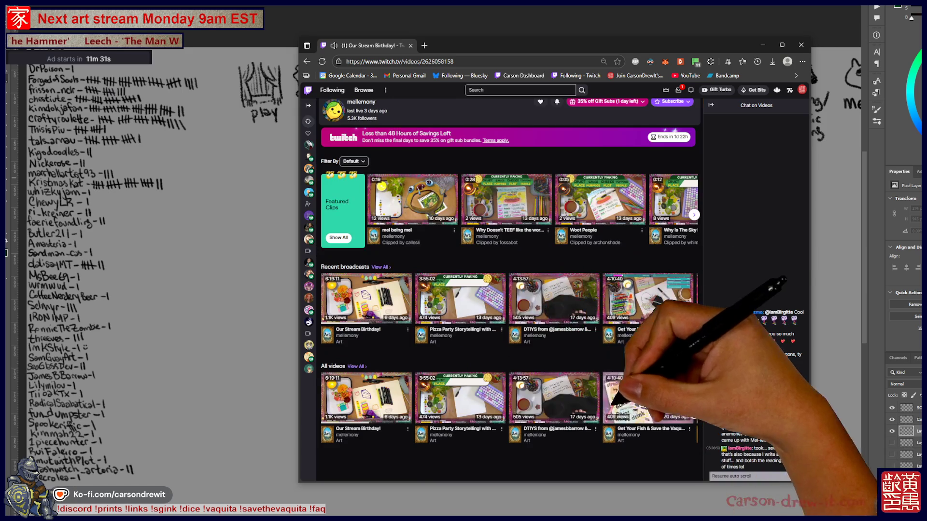
click(461, 396)
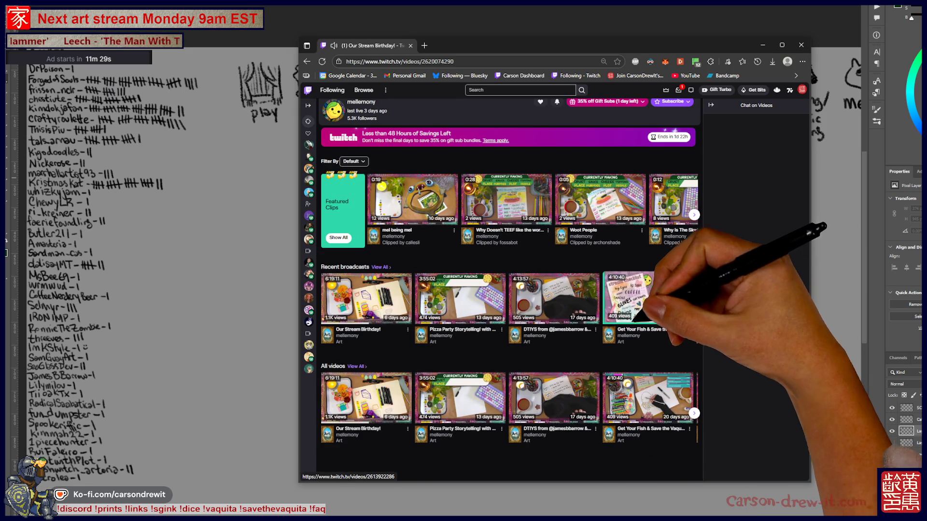
scroll(497, 386, up, 5)
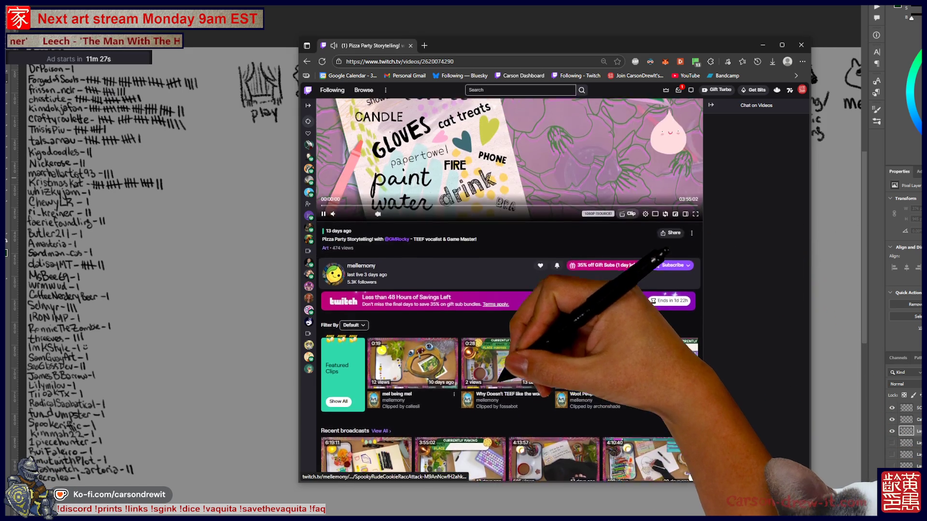
scroll(477, 381, down, 5)
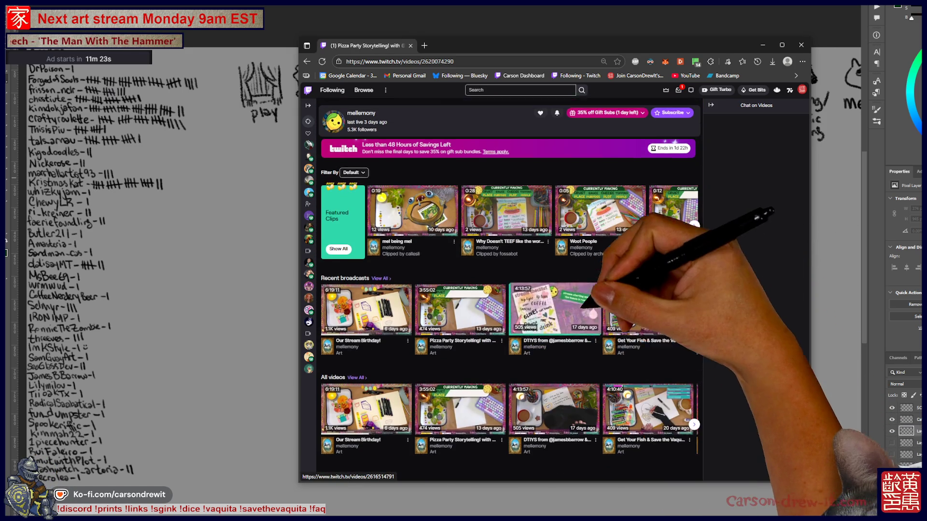
scroll(579, 289, up, 2)
click(673, 283)
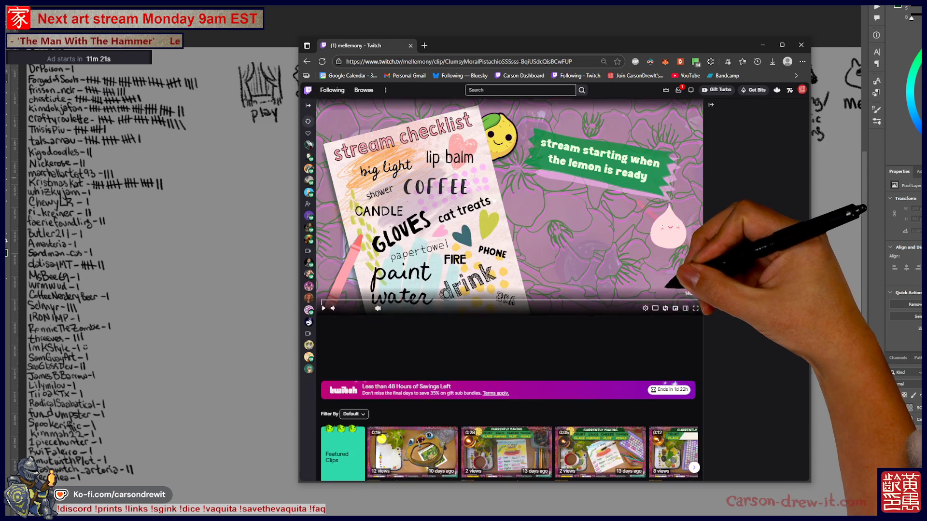
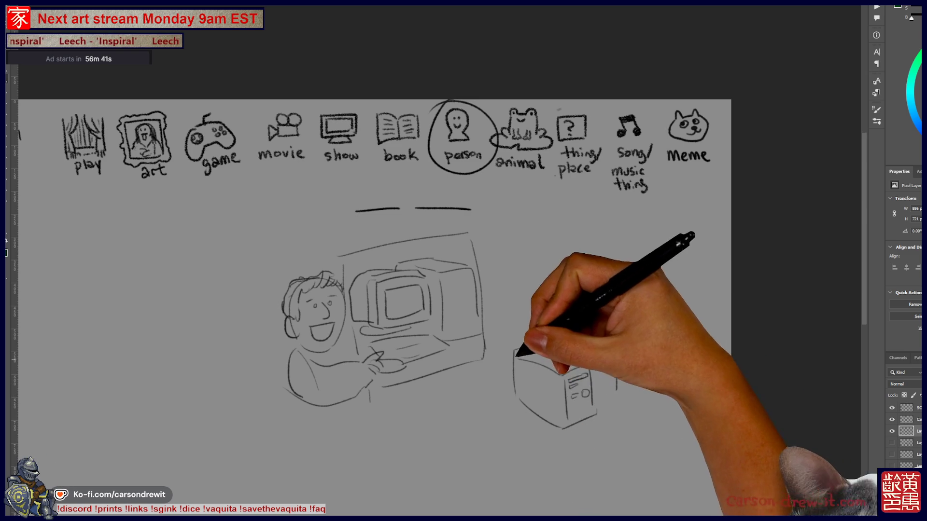
Finish the right character with curly hair and a face and head outline.
scroll(439, 294, down, 1)
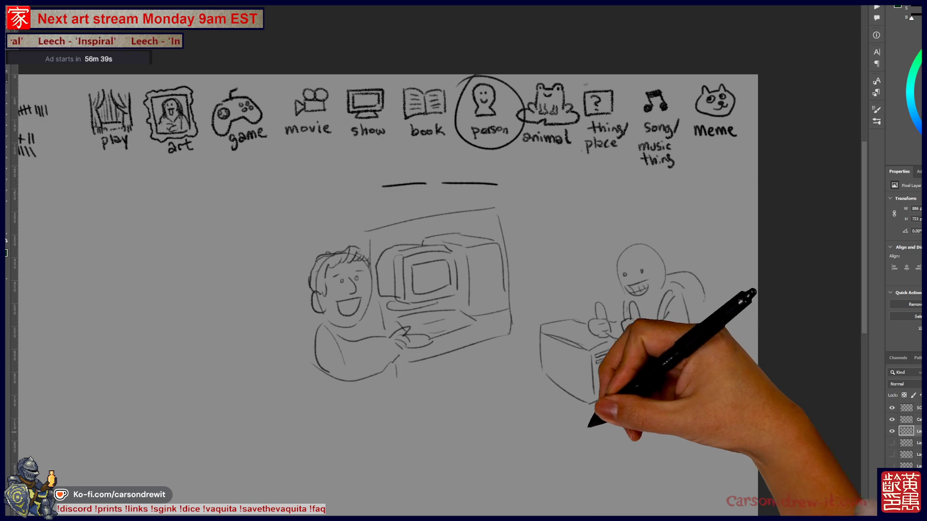
scroll(440, 294, up, 1)
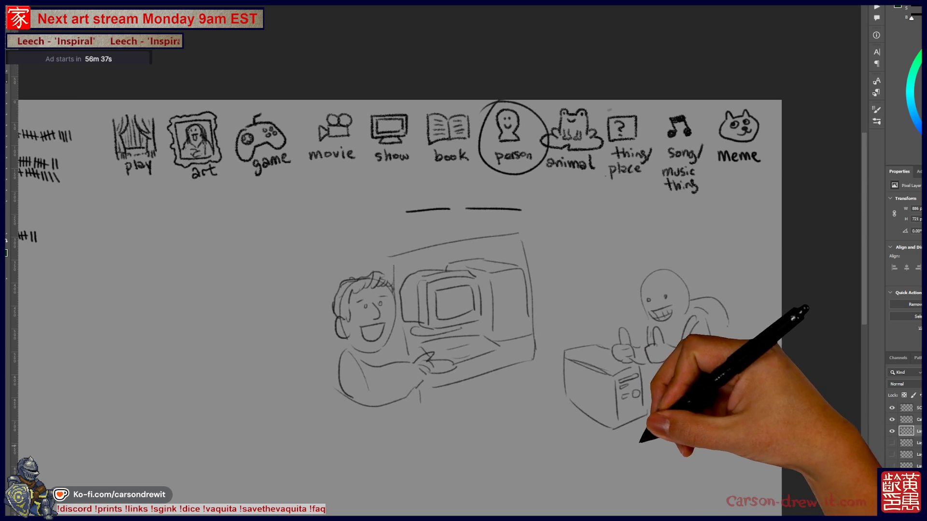
scroll(439, 294, left, 2)
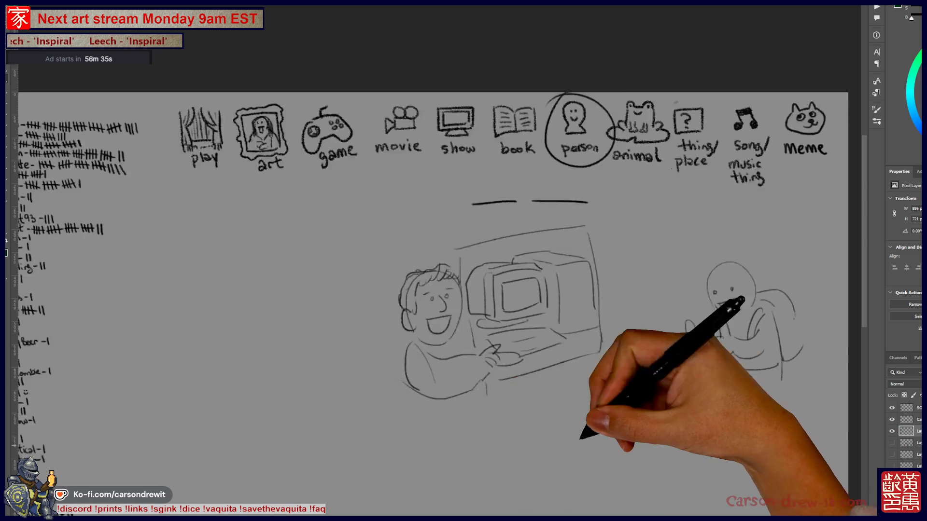
drag(698, 265, 727, 261)
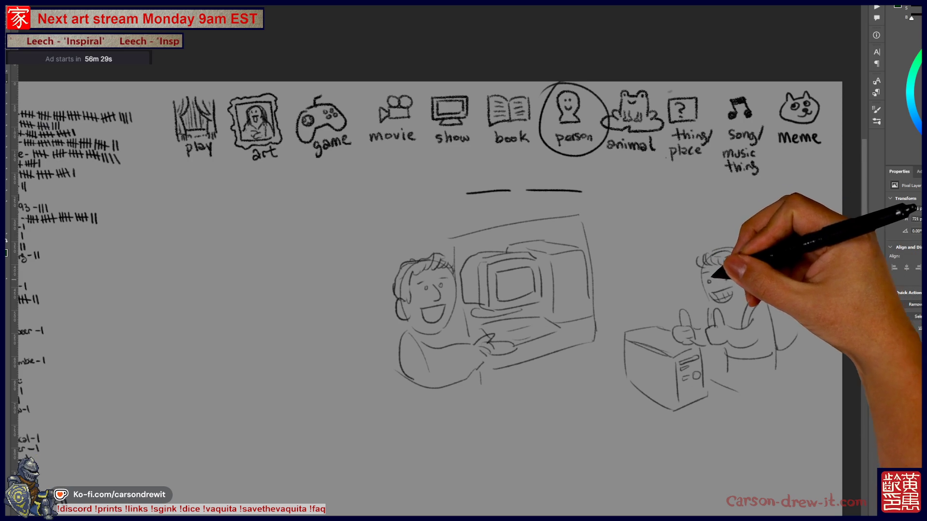
drag(724, 269, 737, 280)
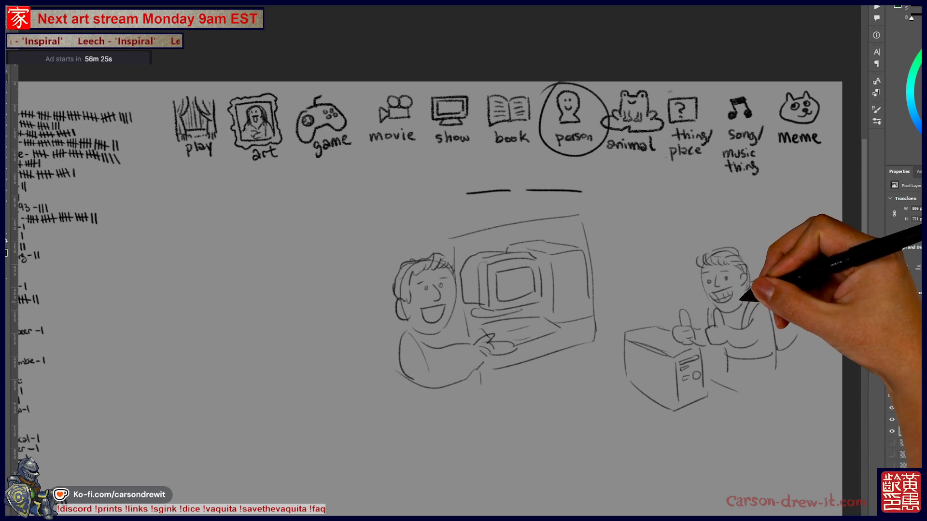
Enclose the blanks in an oval, arrow it to both characters, and circle the left scene.
drag(471, 161, 480, 200)
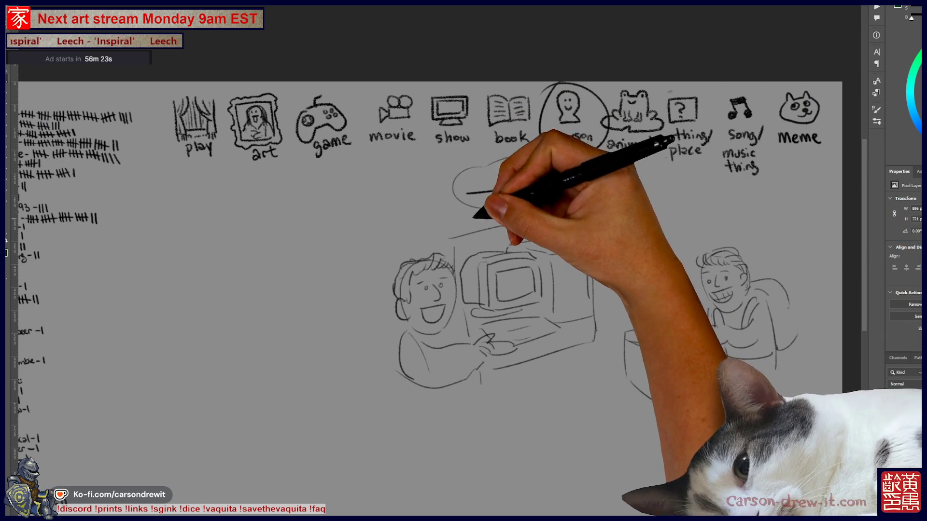
drag(430, 244, 440, 238)
drag(466, 192, 509, 190)
mouse_move(526, 190)
mouse_down()
mouse_move(582, 191)
mouse_move(695, 252)
mouse_move(743, 238)
mouse_up()
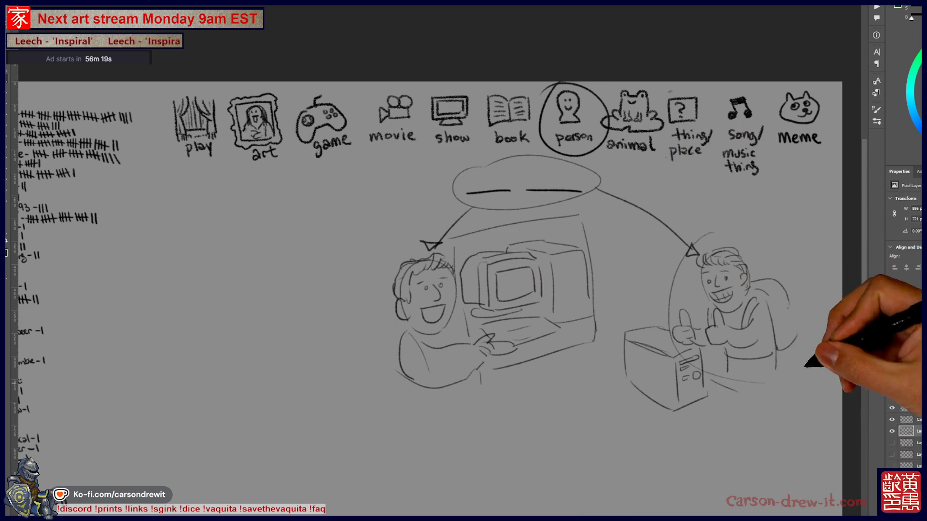
mouse_move(368, 313)
mouse_down()
mouse_move(569, 356)
mouse_move(513, 408)
mouse_move(464, 308)
mouse_up()
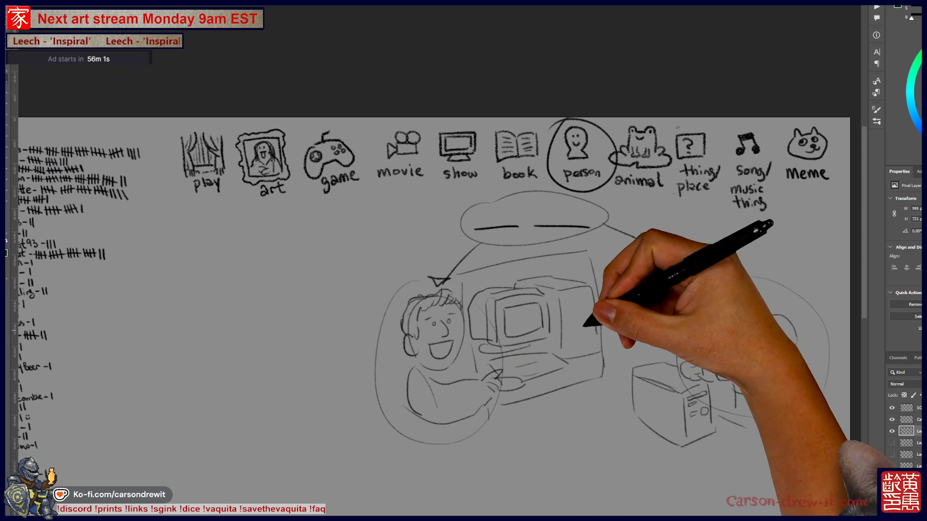
Draw a small circle with inner detail on the monitor.
drag(577, 328, 584, 333)
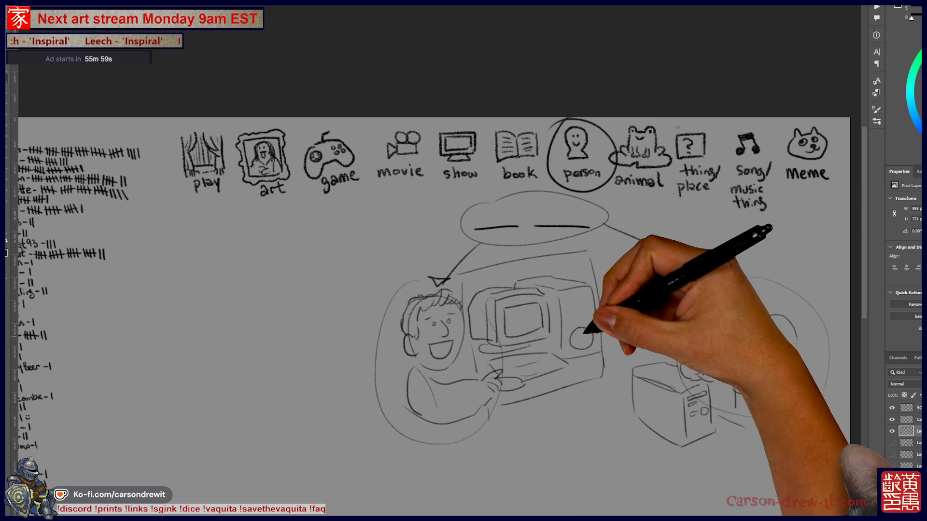
drag(575, 338, 588, 340)
key(ctrl)
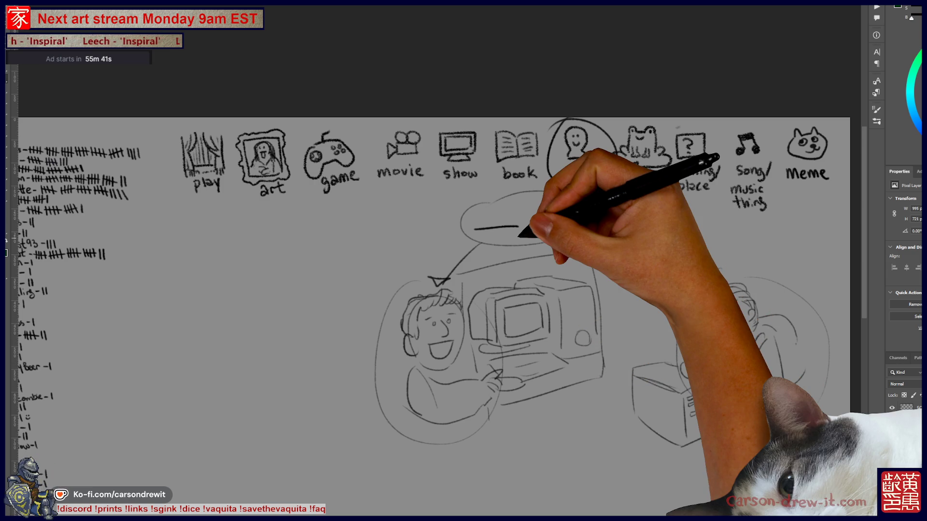
Redraw the second blank dash, oval the right blank, and draw a long line downward.
drag(535, 225, 578, 225)
drag(517, 383, 444, 372)
mouse_move(483, 213)
mouse_down()
mouse_move(492, 201)
mouse_move(513, 223)
mouse_move(534, 399)
mouse_up()
mouse_move(567, 452)
mouse_down()
mouse_move(584, 388)
mouse_move(623, 341)
mouse_up()
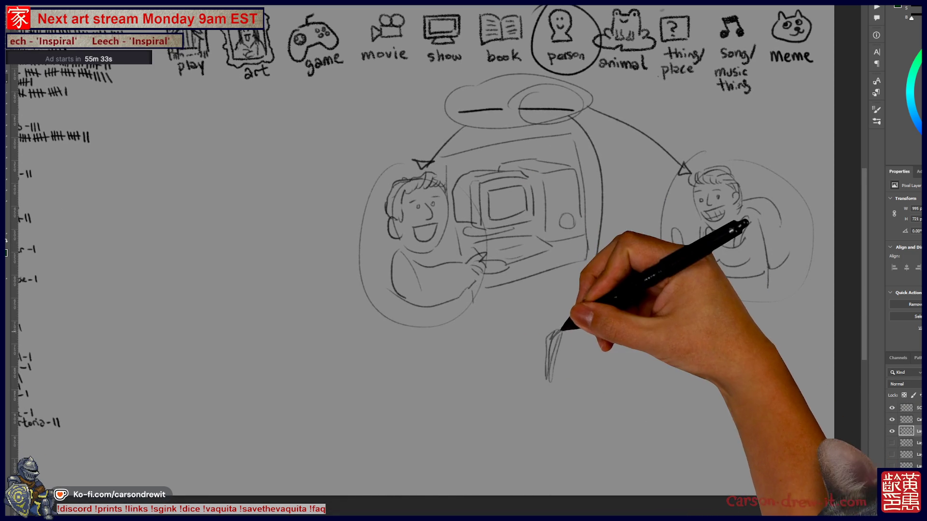
Sketch a long-haired figure with head, body and legs below the line, plus a blank dash above its head.
drag(598, 377, 581, 325)
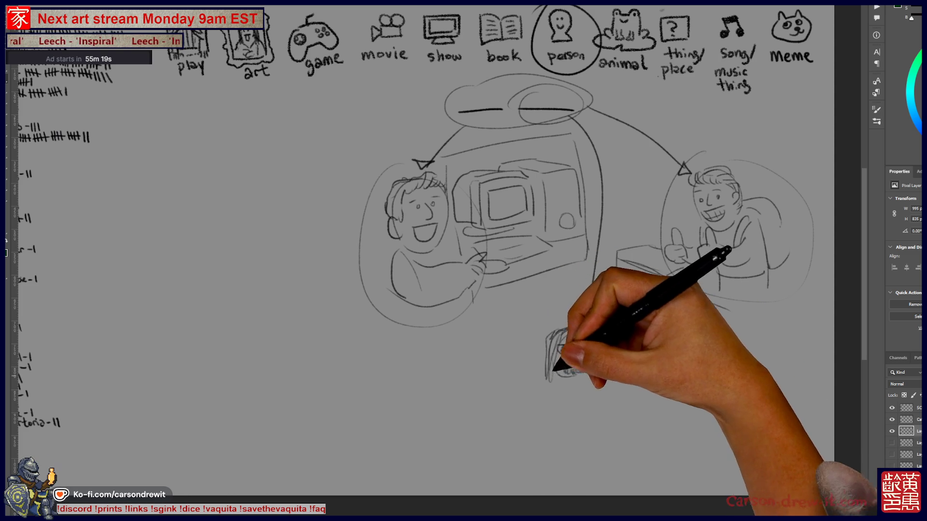
drag(552, 366, 530, 419)
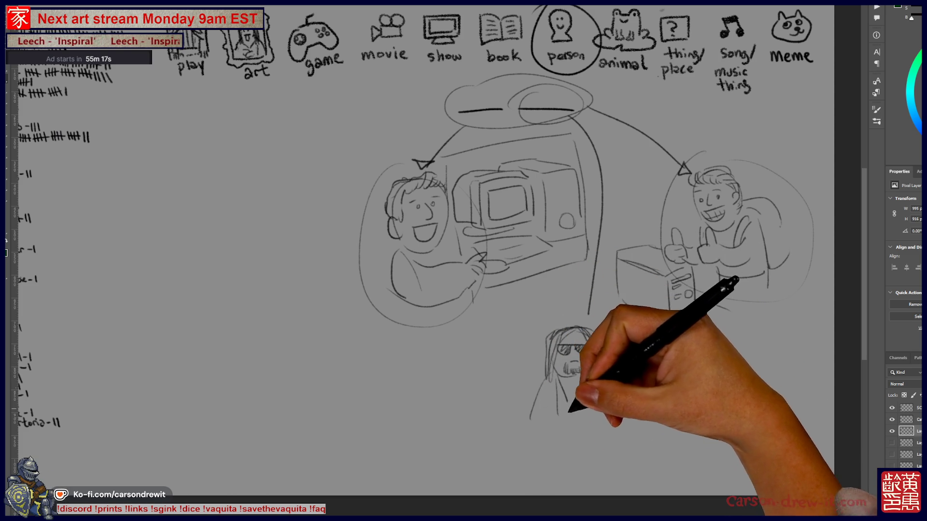
drag(599, 376, 597, 419)
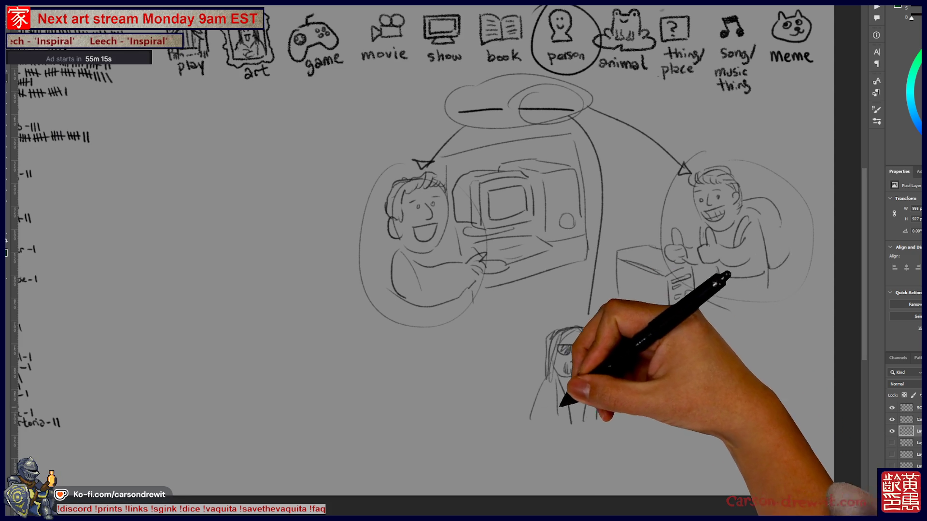
drag(532, 415, 545, 436)
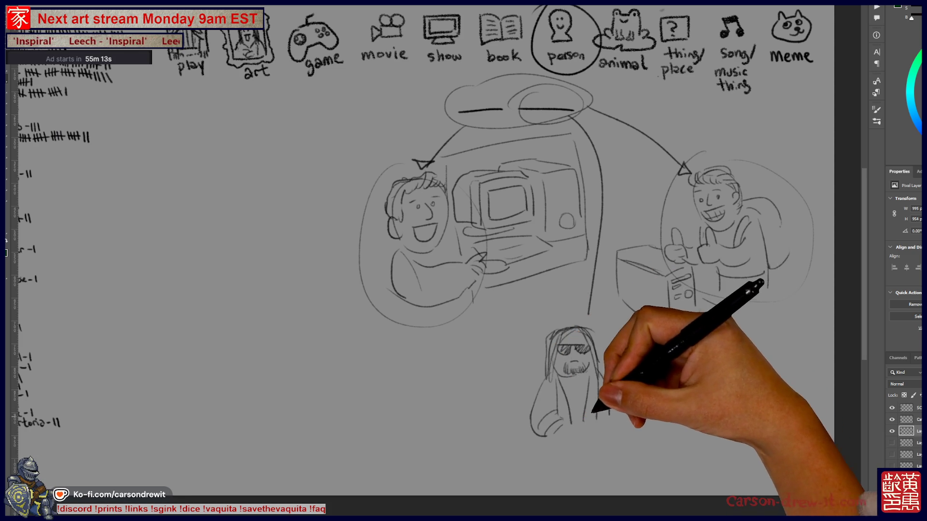
mouse_move(555, 438)
mouse_down()
mouse_move(558, 473)
mouse_move(581, 471)
mouse_move(585, 479)
mouse_move(560, 484)
mouse_up()
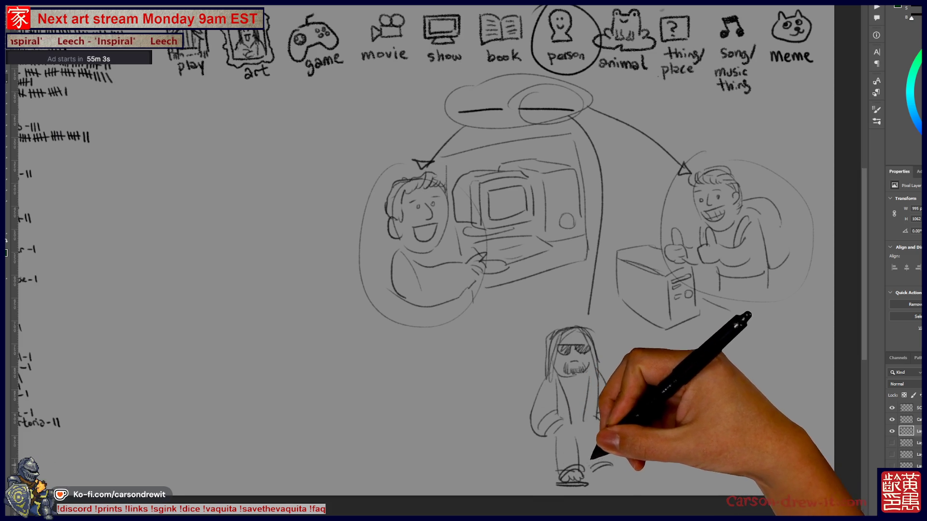
mouse_move(524, 319)
mouse_down()
mouse_move(563, 310)
mouse_move(584, 290)
mouse_move(592, 302)
mouse_up()
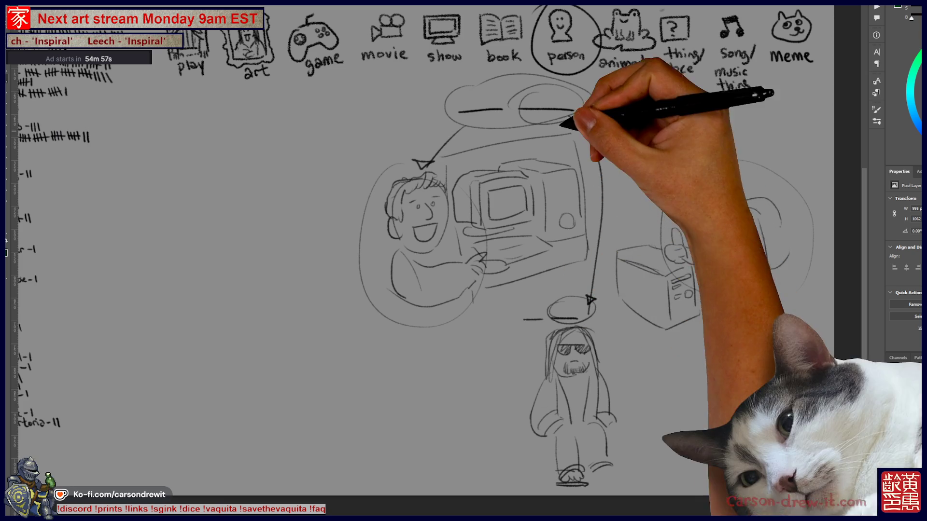
Draw a curved arrow from the bubble to the monitor's small circle.
scroll(621, 424, up, 1)
scroll(621, 424, left, 1)
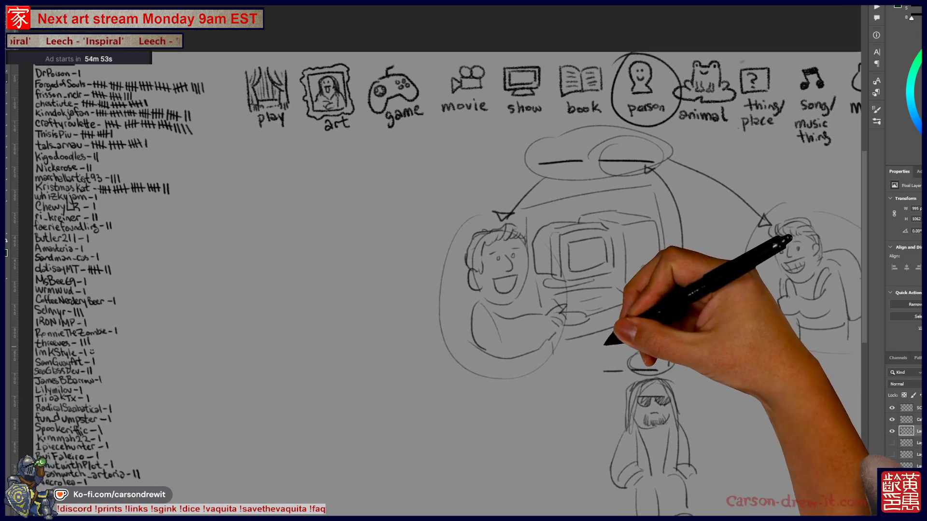
scroll(613, 338, up, 1)
scroll(613, 338, left, 1)
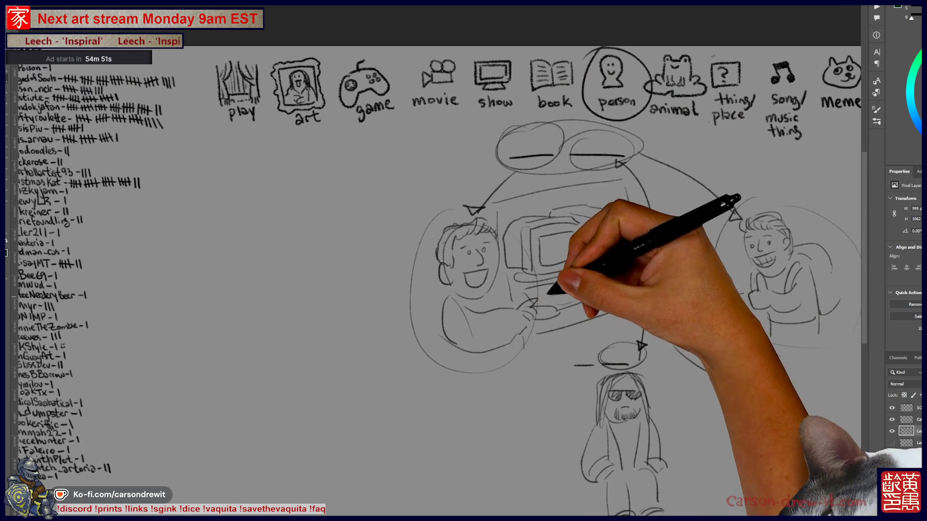
scroll(547, 263, right, 1)
mouse_move(538, 160)
mouse_down()
mouse_move(611, 229)
mouse_move(617, 253)
mouse_up()
mouse_move(684, 347)
mouse_down()
mouse_move(607, 367)
mouse_move(694, 378)
mouse_up()
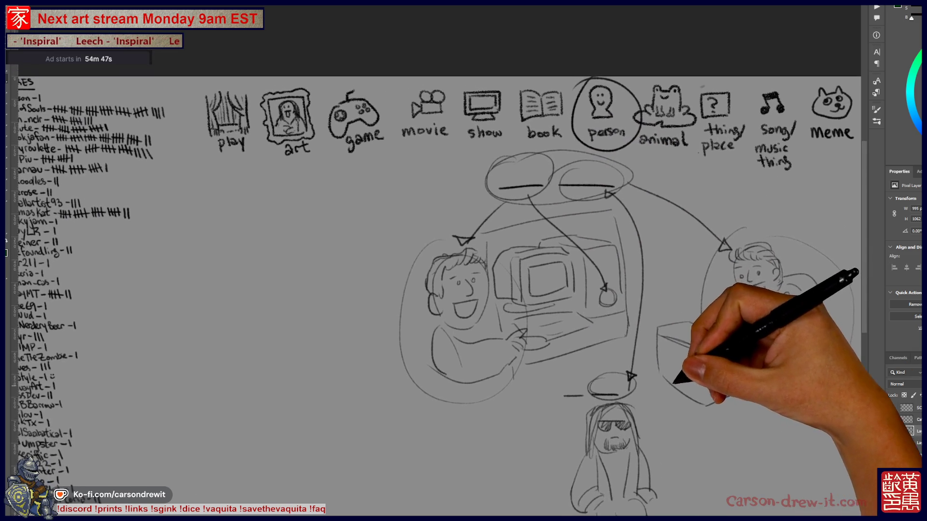
Pan toward the SCORES list and category icons, then start sketching boxes below the icons.
drag(534, 383, 600, 380)
drag(533, 335, 620, 379)
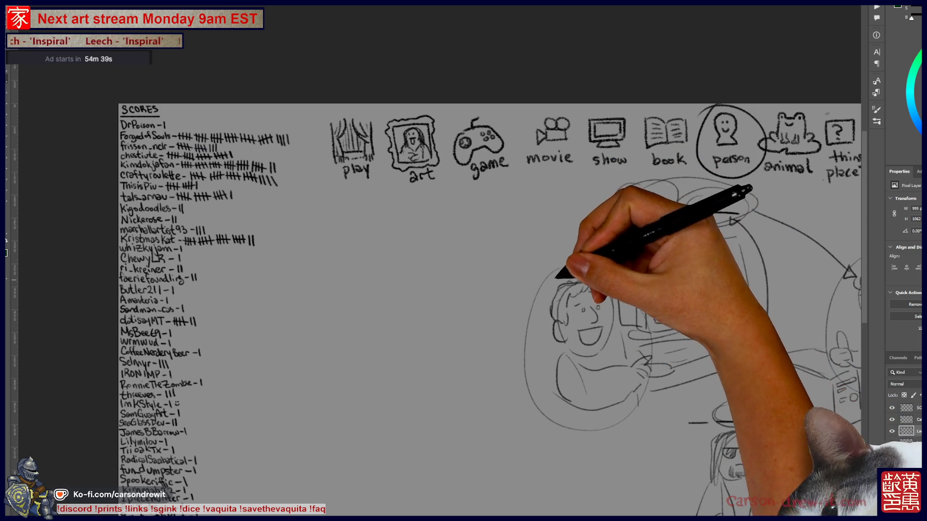
drag(557, 276, 513, 278)
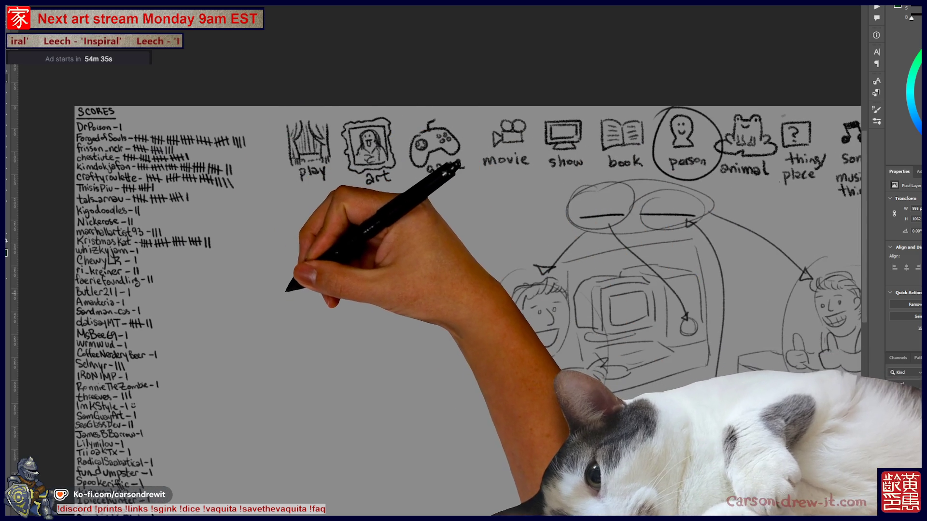
mouse_move(296, 308)
mouse_down()
mouse_move(295, 248)
mouse_move(341, 237)
mouse_up()
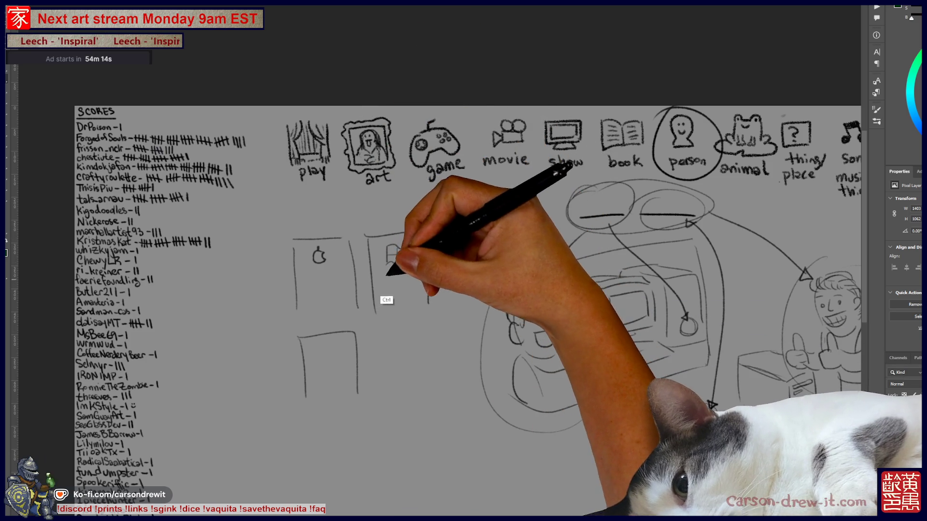
Undo the last two box-sketch strokes with Ctrl+Z.
key(ctrl+z)
key(ctrl+z)
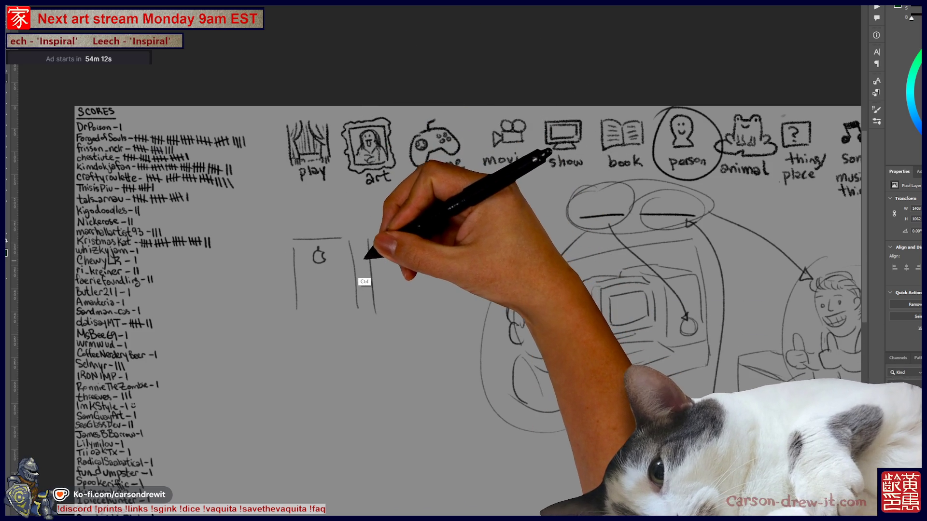
key(ctrl+z)
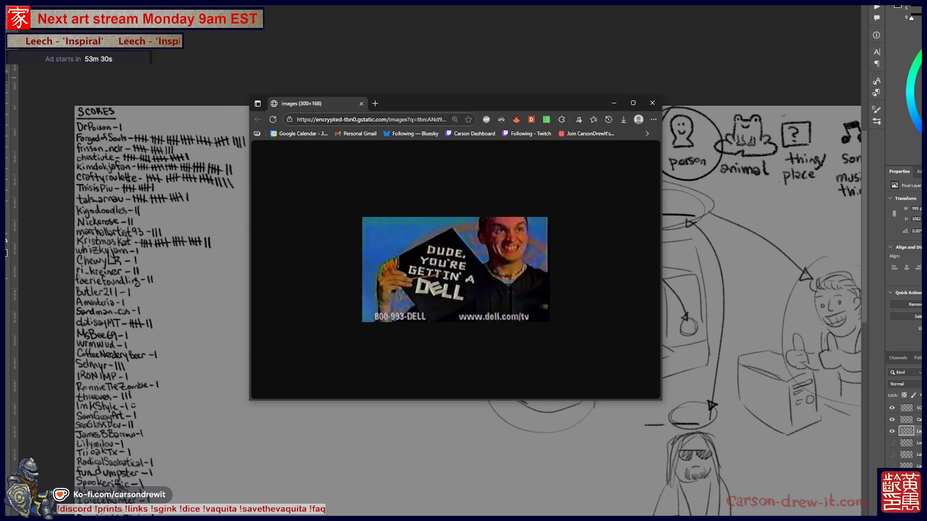
Look through the Dell ad reference images in Edge, then close the browser.
key(alt+Tab)
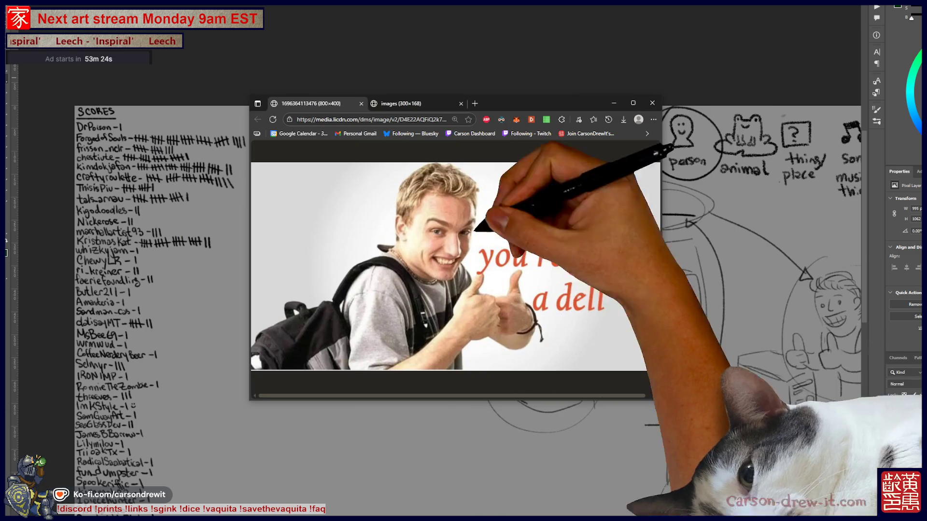
drag(816, 285, 851, 279)
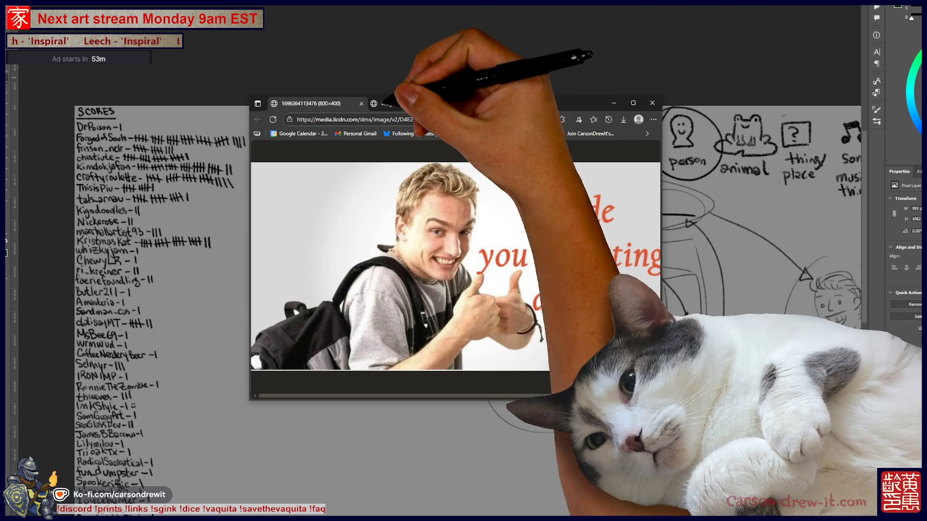
click(401, 103)
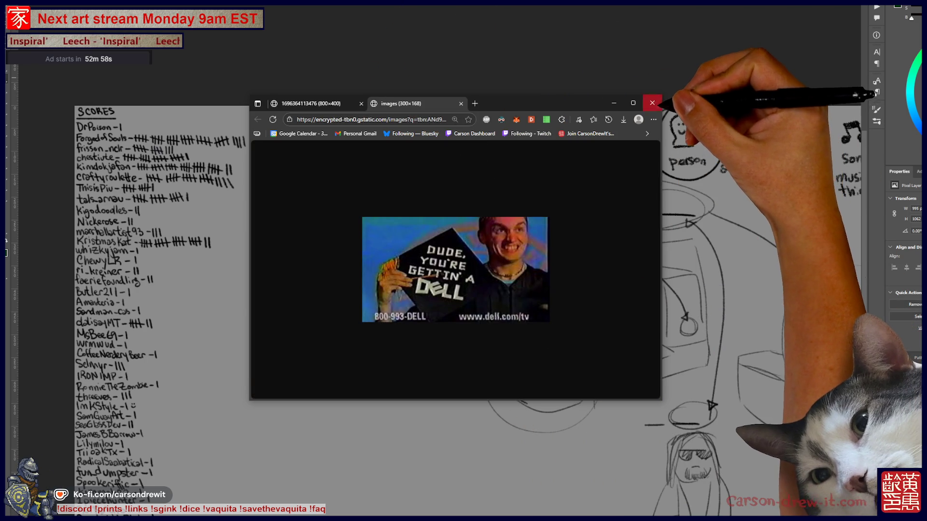
click(652, 103)
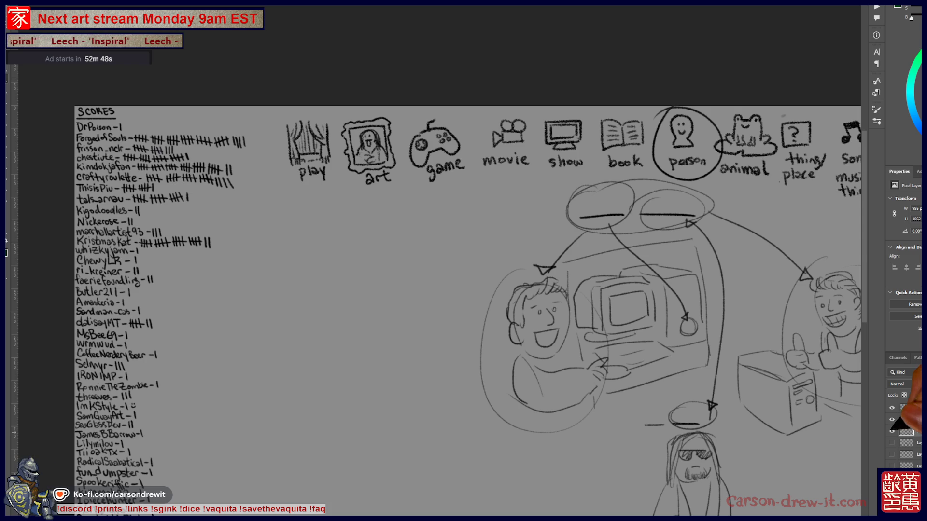
Hide the finished puzzle sketch, circle thing/place and song, and draw a cat icon labelled meme.
click(891, 430)
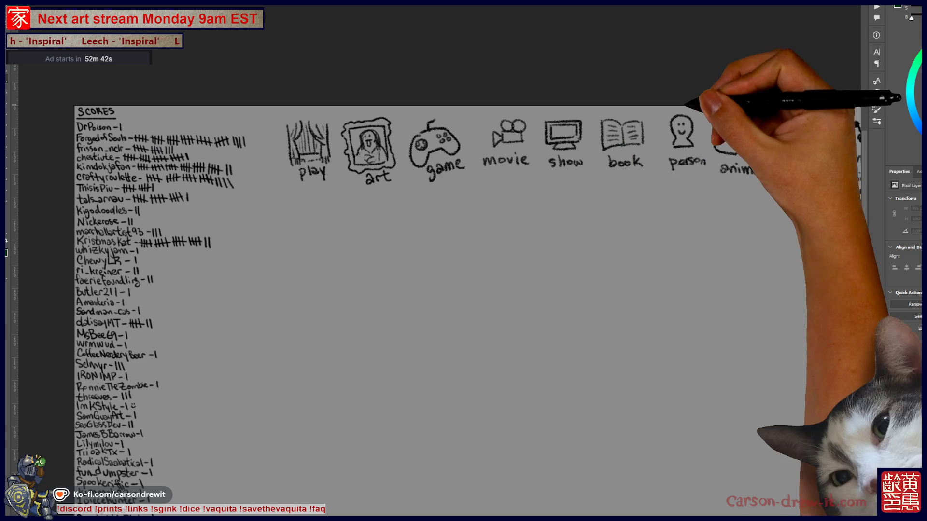
scroll(434, 290, right, 5)
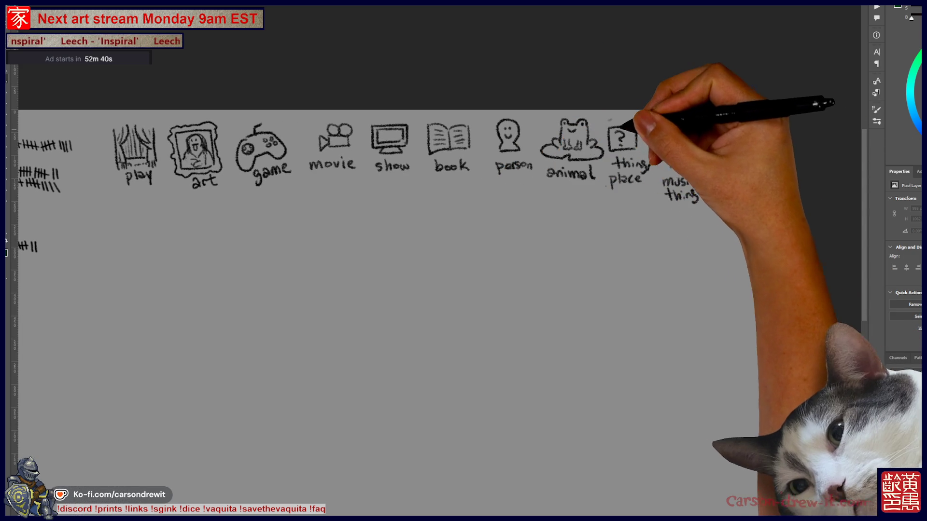
mouse_move(621, 114)
mouse_down()
mouse_move(662, 187)
mouse_move(672, 134)
mouse_move(700, 195)
mouse_up()
drag(718, 164, 759, 170)
mouse_move(679, 265)
mouse_down()
mouse_move(658, 234)
mouse_move(666, 248)
mouse_up()
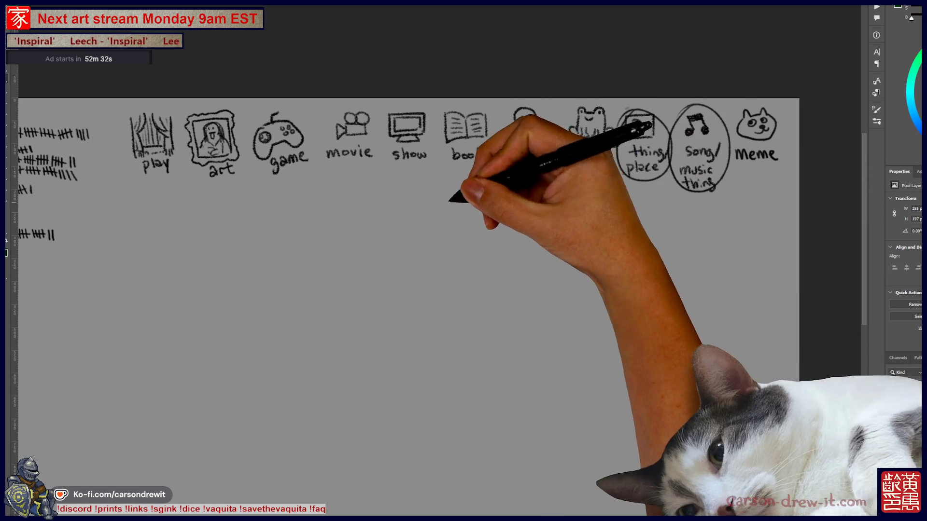
Draw two answer blanks around 'or' below the icons and outline a long box underneath.
mouse_move(526, 201)
mouse_down()
mouse_move(598, 198)
mouse_move(571, 216)
mouse_move(587, 214)
mouse_up()
drag(549, 240, 594, 239)
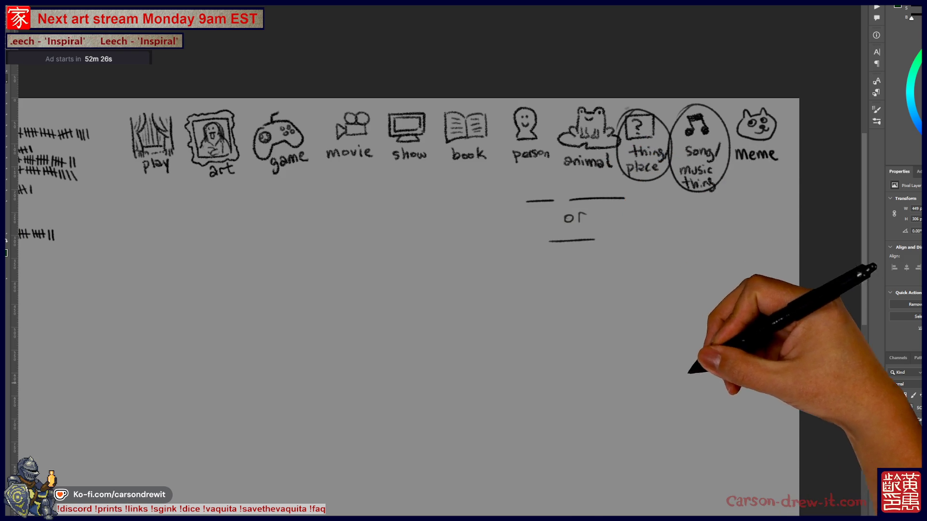
drag(620, 331, 660, 332)
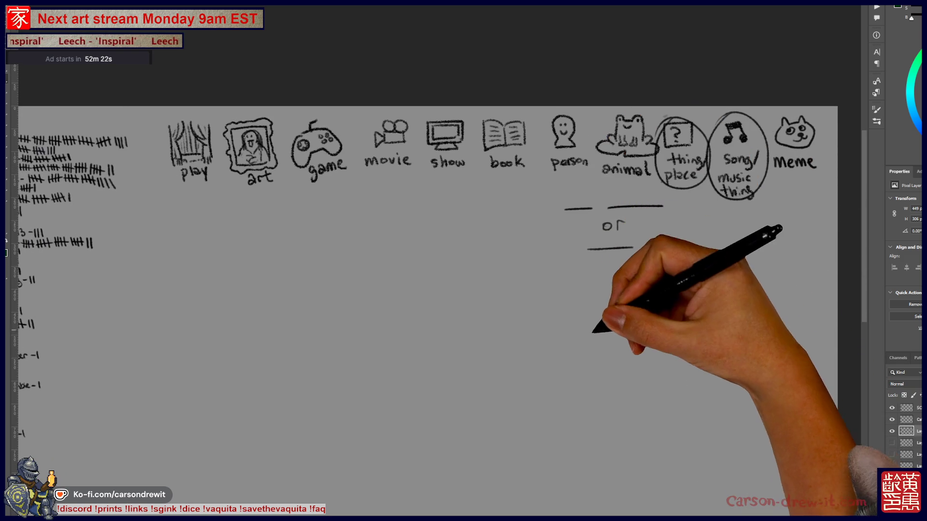
drag(594, 324, 621, 325)
mouse_move(510, 416)
mouse_down()
mouse_move(629, 396)
mouse_move(646, 408)
mouse_up()
drag(516, 421, 646, 416)
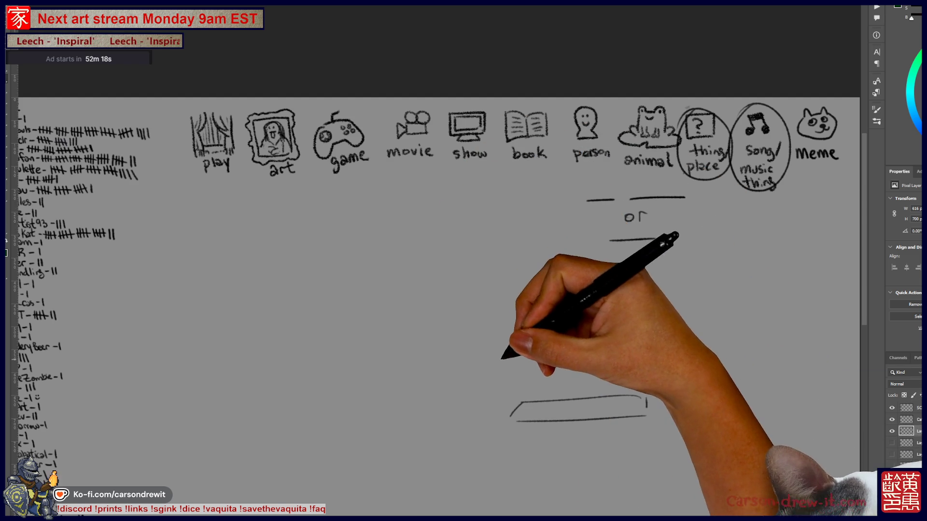
mouse_move(507, 401)
mouse_down()
mouse_move(496, 321)
mouse_move(509, 401)
mouse_up()
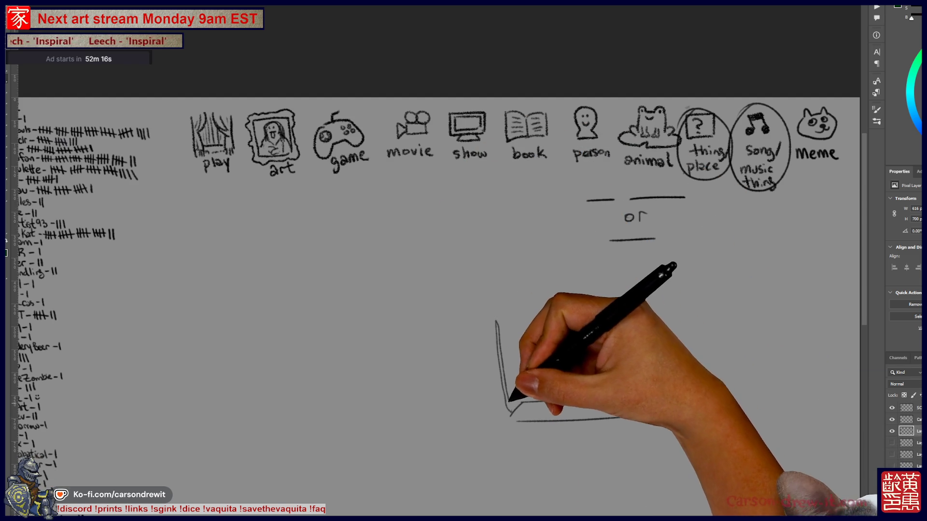
Sketch a figure behind the long box holding a small object, then hide that sketch.
mouse_move(647, 406)
mouse_down()
mouse_move(659, 400)
mouse_move(647, 405)
mouse_up()
drag(709, 389, 652, 402)
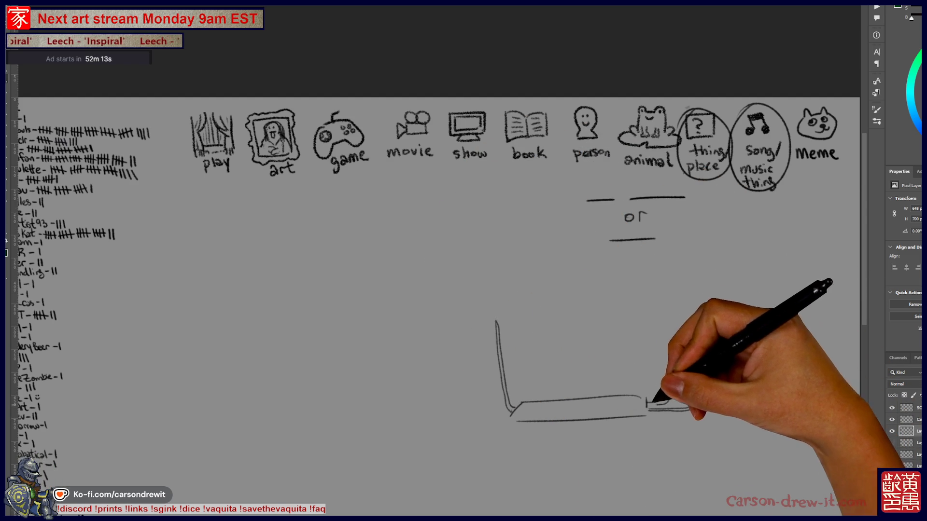
mouse_move(569, 332)
mouse_down()
mouse_move(596, 324)
mouse_move(593, 309)
mouse_up()
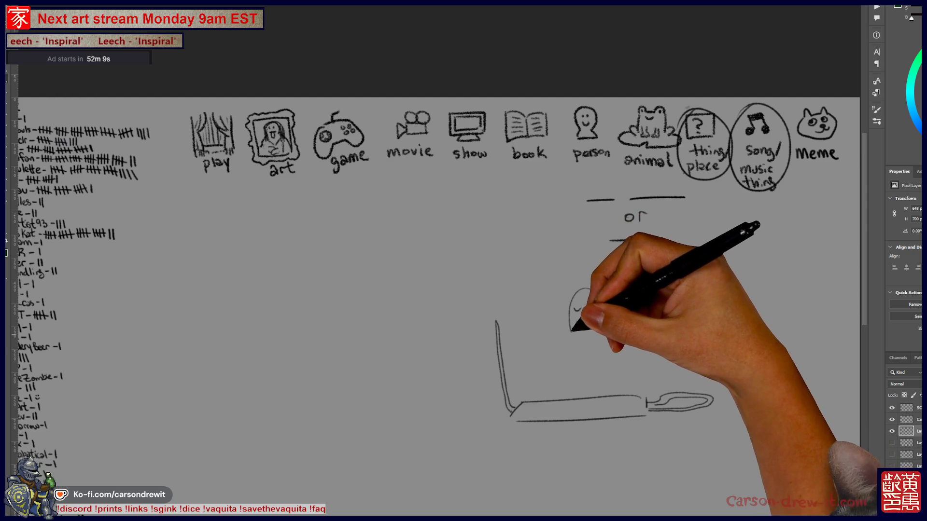
mouse_move(545, 328)
mouse_down()
mouse_move(536, 338)
mouse_move(565, 354)
mouse_move(581, 289)
mouse_move(622, 357)
mouse_move(658, 376)
mouse_move(652, 390)
mouse_move(669, 386)
mouse_up()
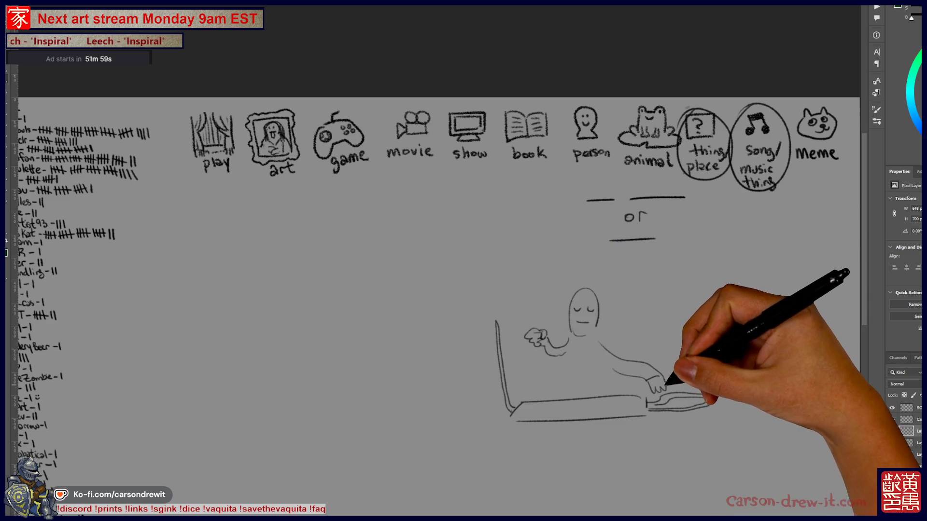
drag(570, 358, 575, 398)
drag(600, 360, 603, 390)
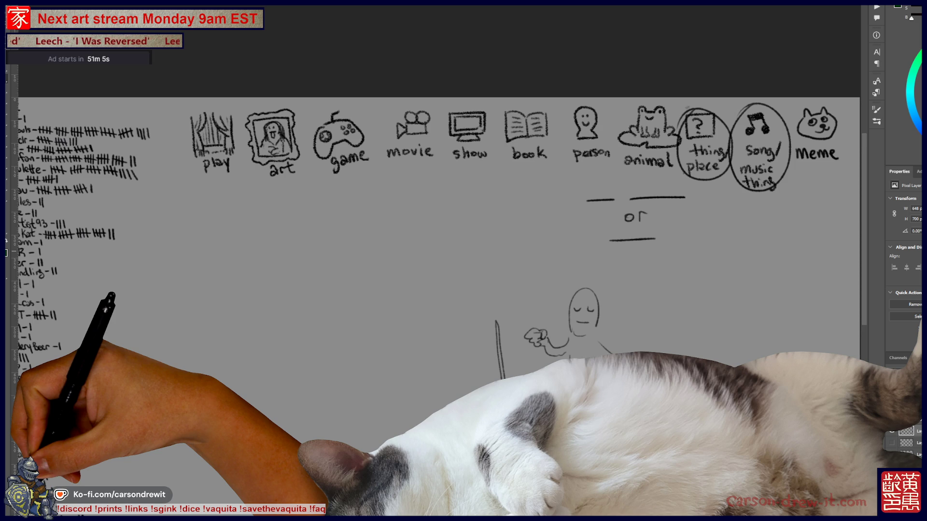
click(892, 431)
Circle the person category icon and draw two answer blanks under book and person.
drag(463, 289, 410, 315)
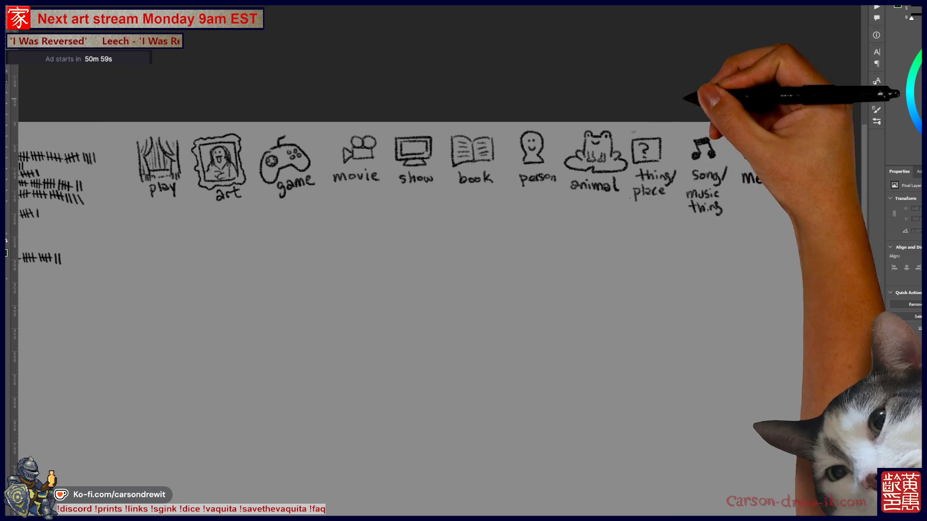
drag(505, 129, 564, 188)
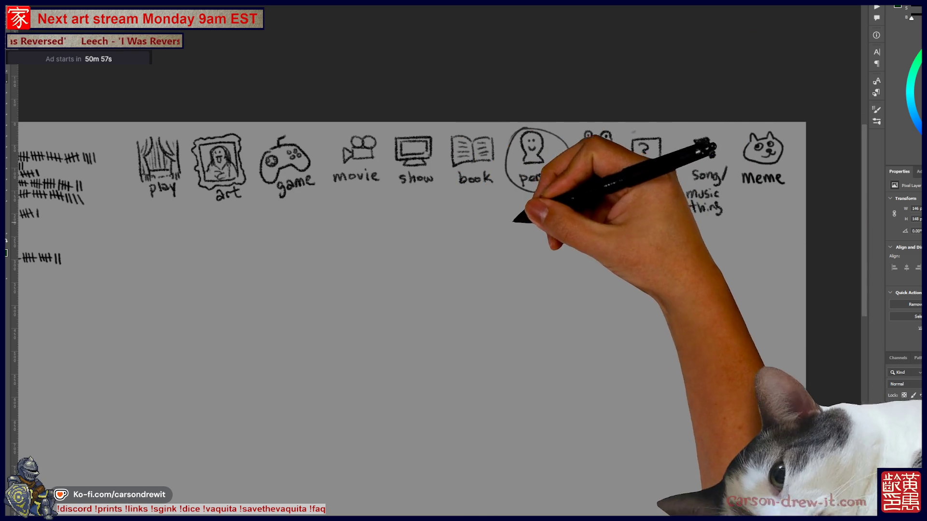
drag(460, 221, 574, 220)
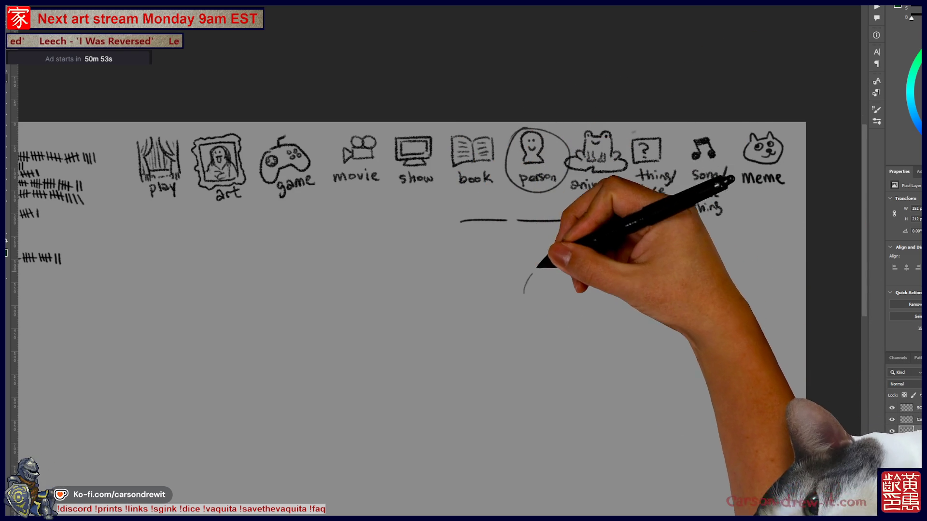
Sketch a face with hair, eyes, mouth, collar and tie, then hide that sketch.
mouse_move(524, 290)
mouse_down()
mouse_move(533, 276)
mouse_move(559, 282)
mouse_move(548, 272)
mouse_move(584, 280)
mouse_move(539, 299)
mouse_up()
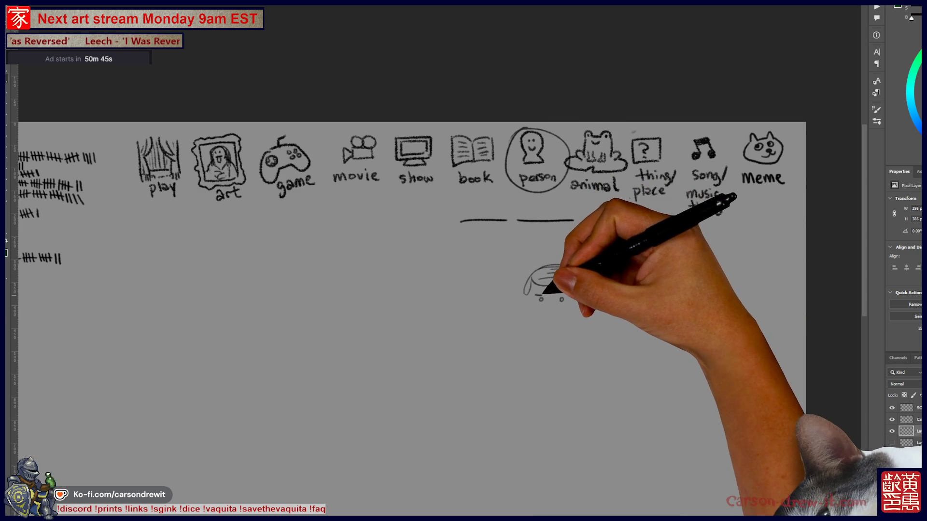
drag(553, 301, 550, 317)
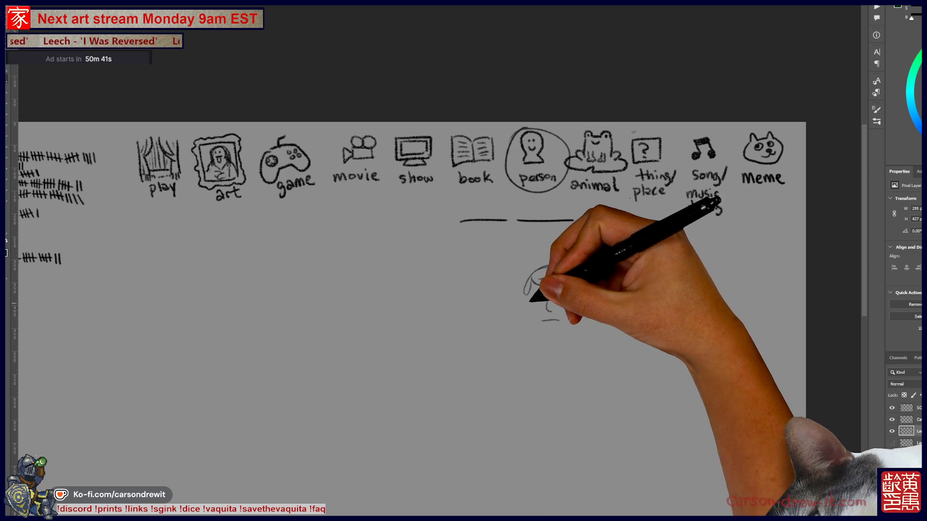
mouse_move(547, 330)
mouse_down()
mouse_move(581, 317)
mouse_move(589, 275)
mouse_up()
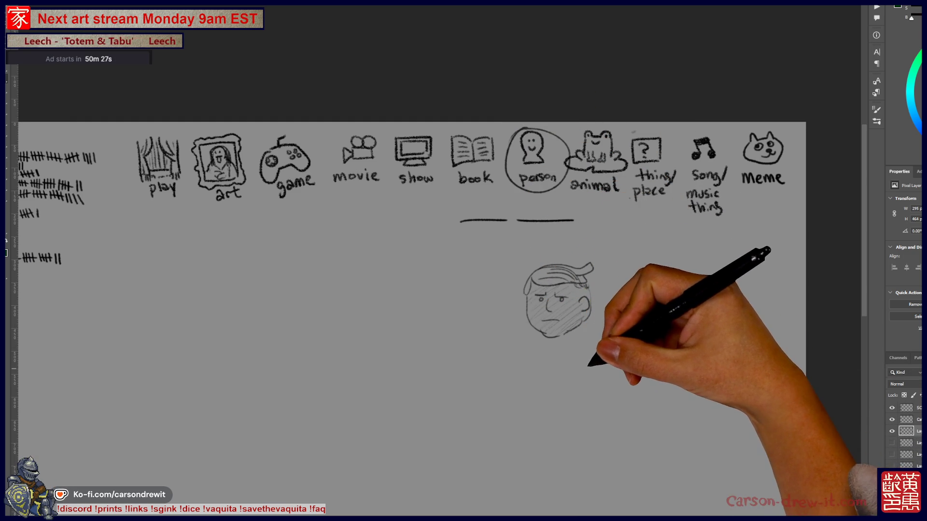
mouse_move(549, 343)
mouse_down()
mouse_move(549, 383)
mouse_move(544, 310)
mouse_move(575, 314)
mouse_move(585, 331)
mouse_move(591, 319)
mouse_move(595, 330)
mouse_up()
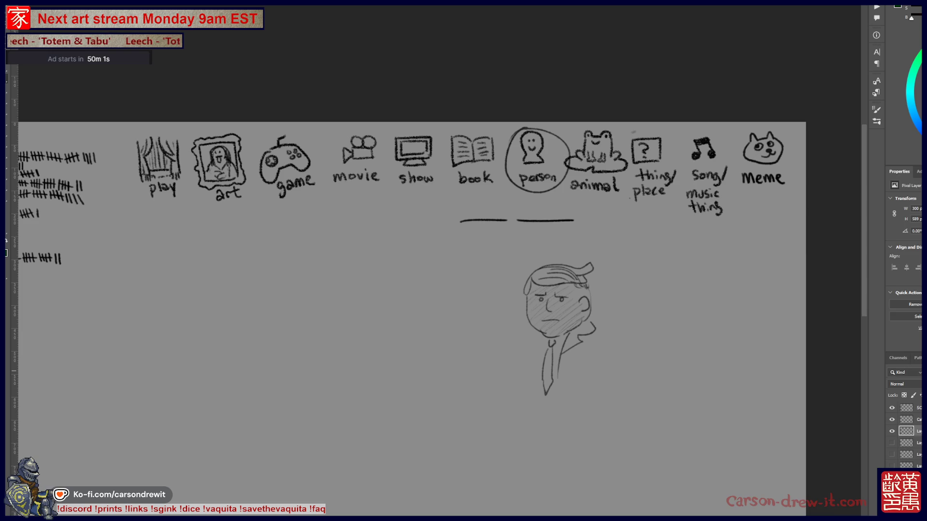
click(891, 431)
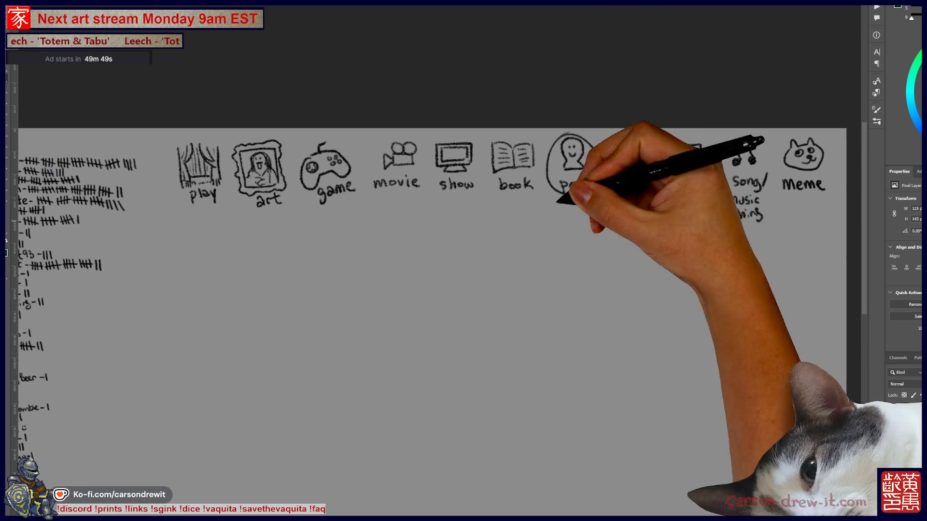
Draw a blank dash under the book icon and begin a face with eyebrow, nose and moustache.
drag(496, 228, 579, 227)
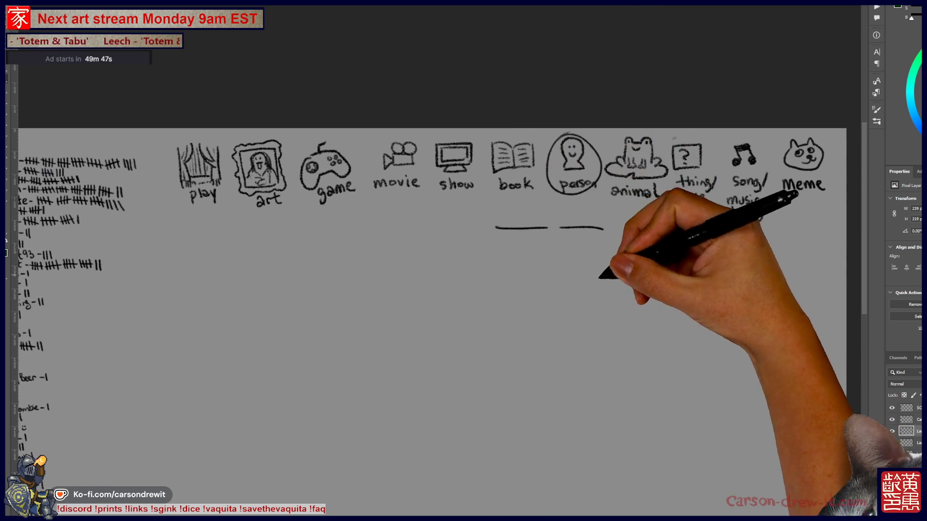
scroll(434, 290, down, 3)
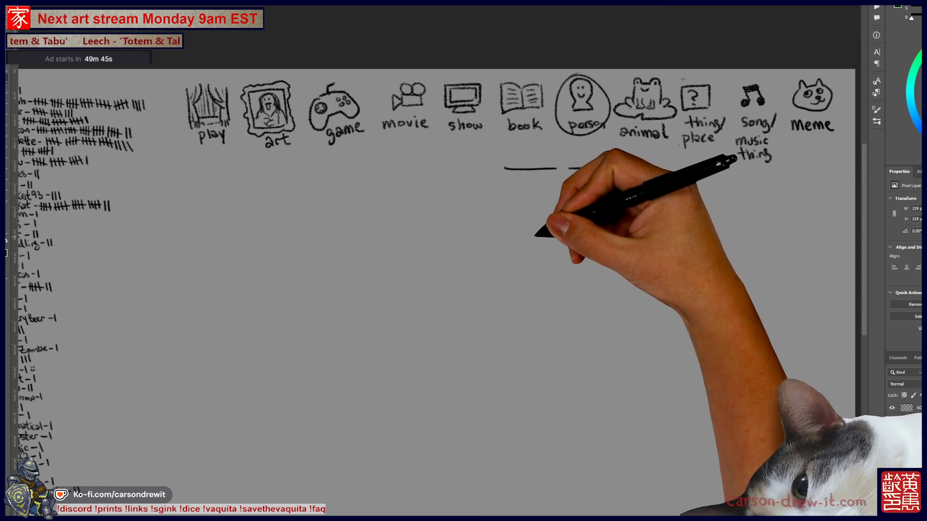
drag(528, 239, 552, 240)
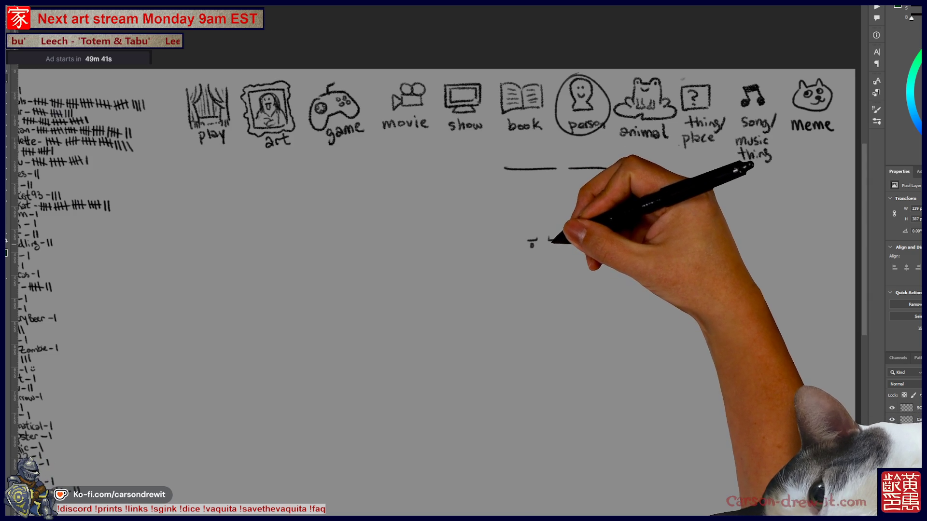
drag(534, 252, 538, 260)
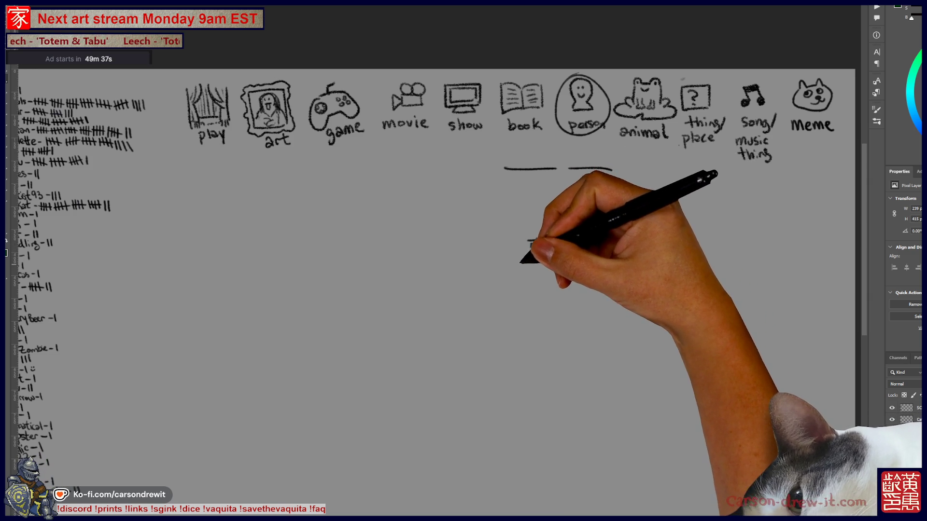
drag(525, 263, 555, 264)
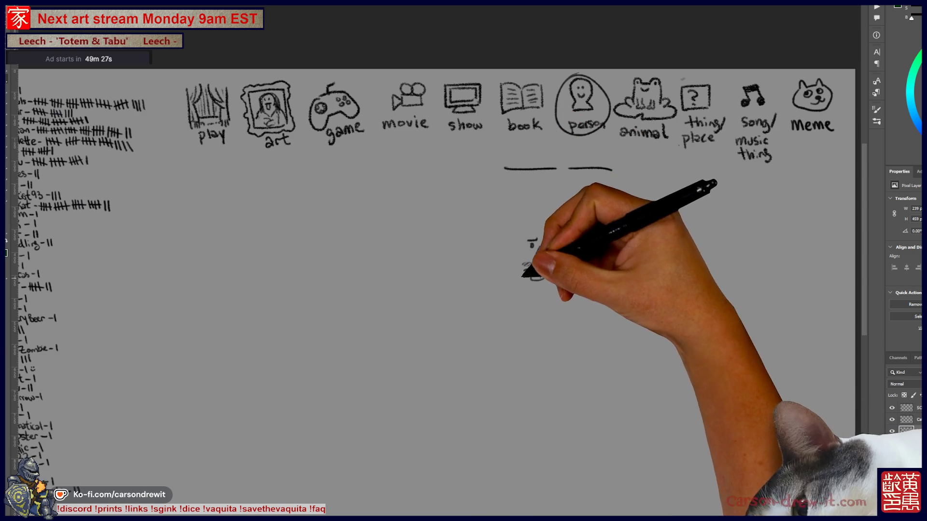
Add a beard and long flowing hair to the face, undoing one stray hair stroke.
drag(527, 280, 530, 287)
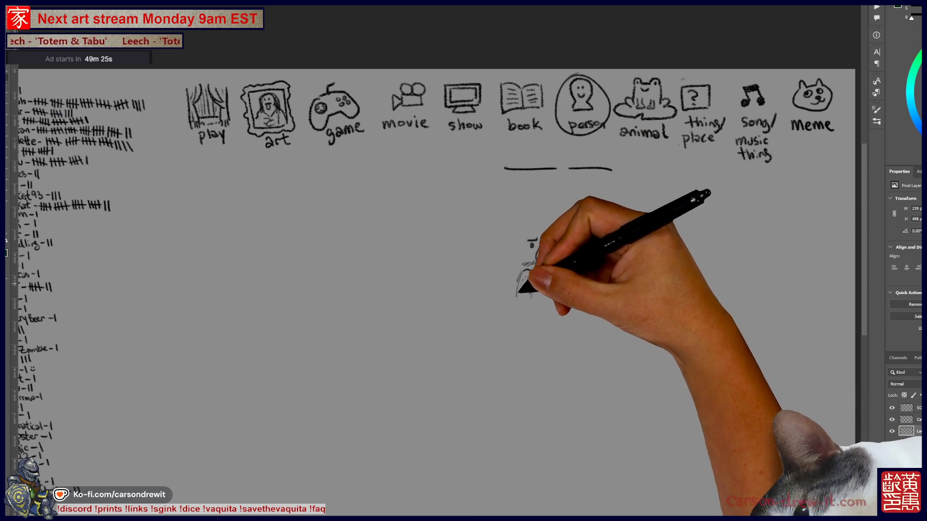
drag(544, 289, 559, 276)
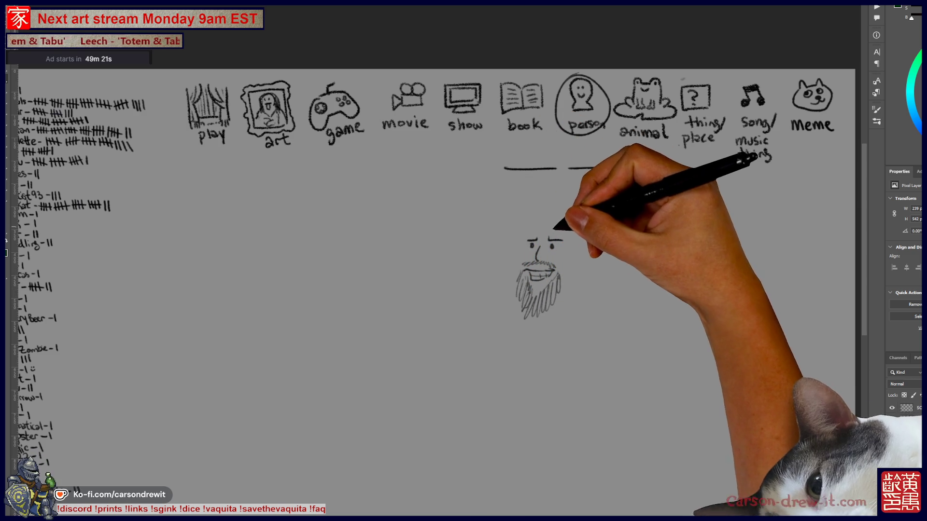
mouse_move(585, 235)
mouse_down()
mouse_move(554, 218)
mouse_move(527, 238)
mouse_up()
key(ctrl+z)
mouse_move(524, 263)
mouse_down()
mouse_move(531, 227)
mouse_move(522, 217)
mouse_move(555, 213)
mouse_move(543, 208)
mouse_move(589, 213)
mouse_move(595, 226)
mouse_move(585, 232)
mouse_move(600, 244)
mouse_move(591, 236)
mouse_move(627, 244)
mouse_move(586, 247)
mouse_move(598, 255)
mouse_move(575, 263)
mouse_up()
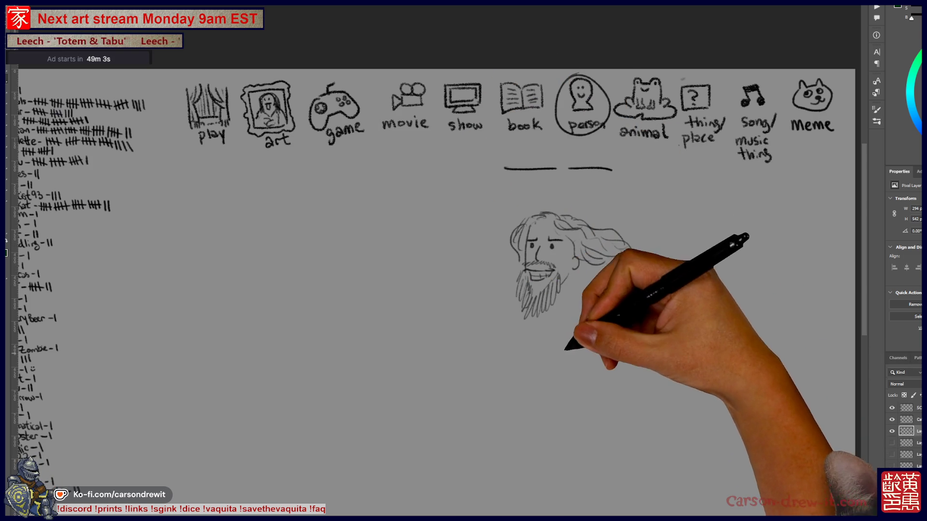
drag(574, 331, 594, 316)
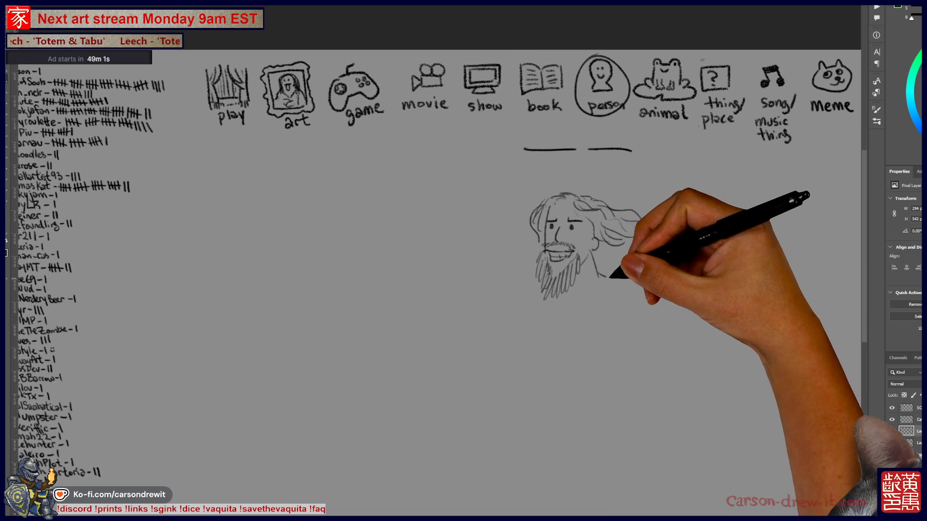
Sketch the bearded figure's flexed arm, shoulders, flowing hair and robed torso with a sash.
drag(533, 268, 510, 291)
drag(579, 200, 637, 217)
mouse_move(538, 376)
mouse_down()
mouse_move(600, 280)
mouse_move(625, 309)
mouse_up()
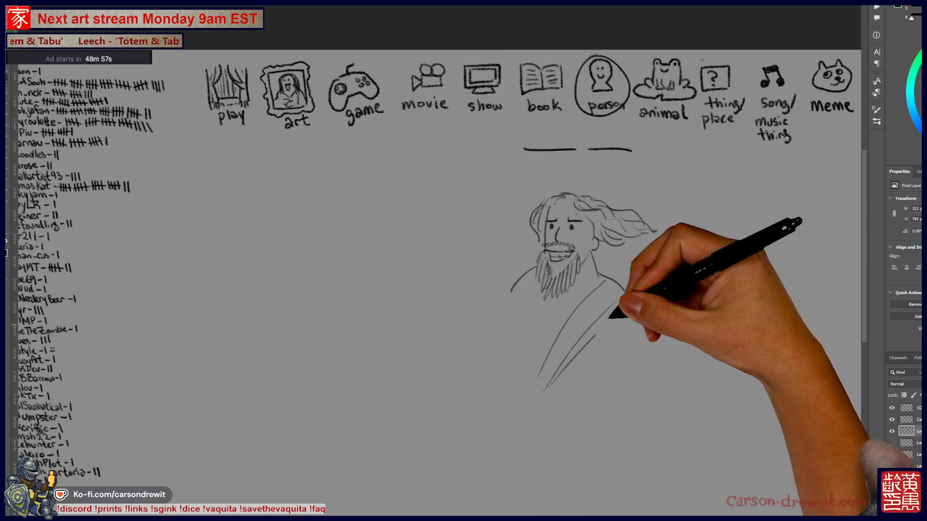
drag(529, 388, 590, 279)
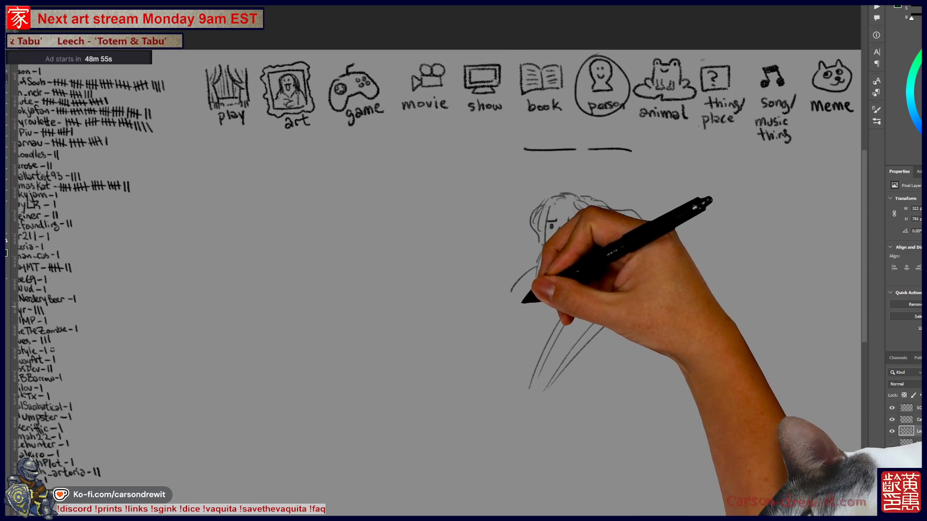
mouse_move(537, 301)
mouse_down()
mouse_move(538, 343)
mouse_move(527, 362)
mouse_up()
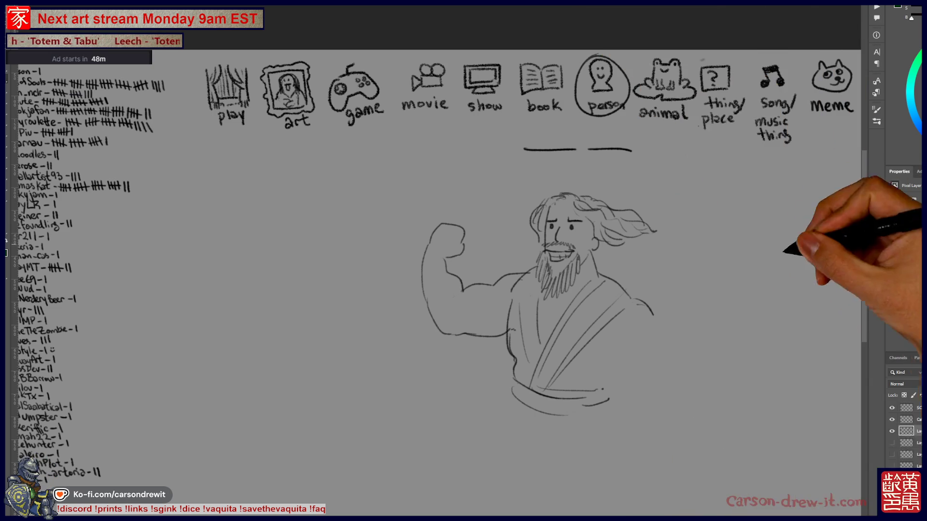
drag(306, 357, 430, 327)
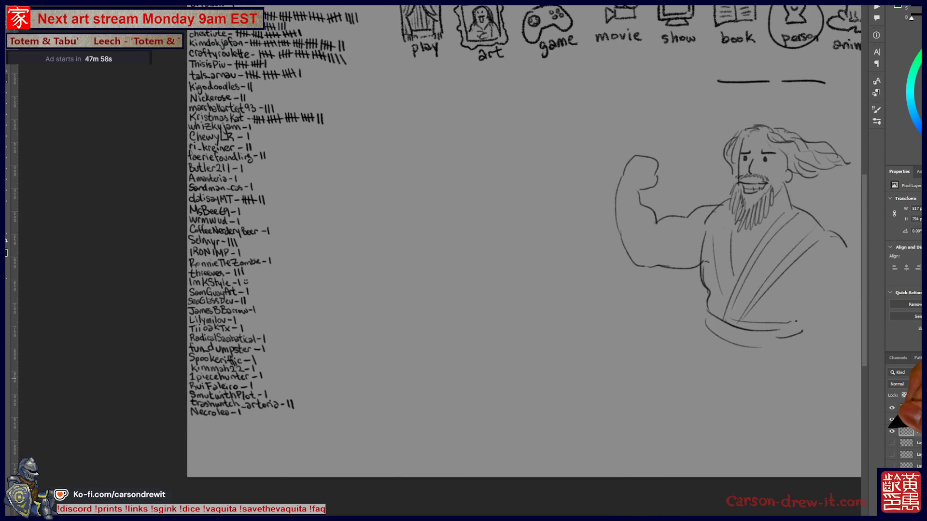
Hide the layer holding the muscle-man sketch.
click(892, 431)
drag(435, 242, 472, 276)
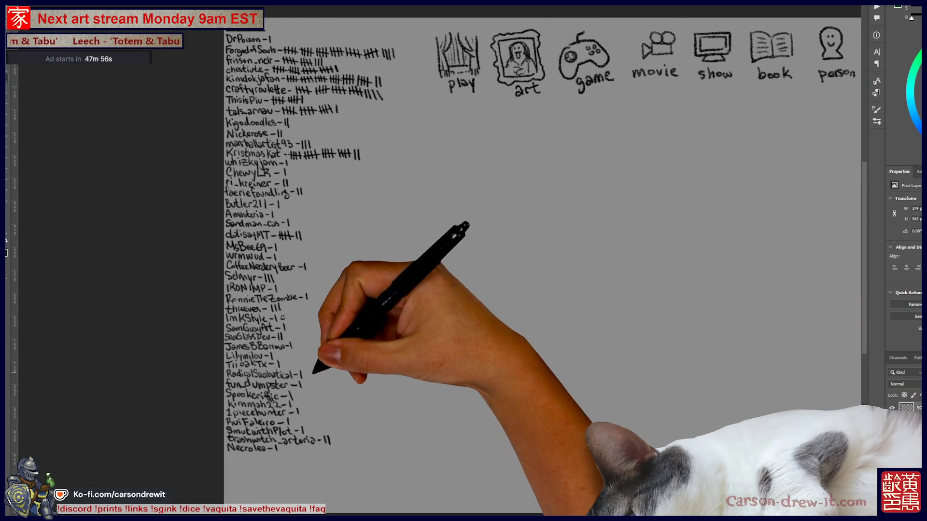
scroll(235, 275, up, 2)
scroll(300, 260, down, 3)
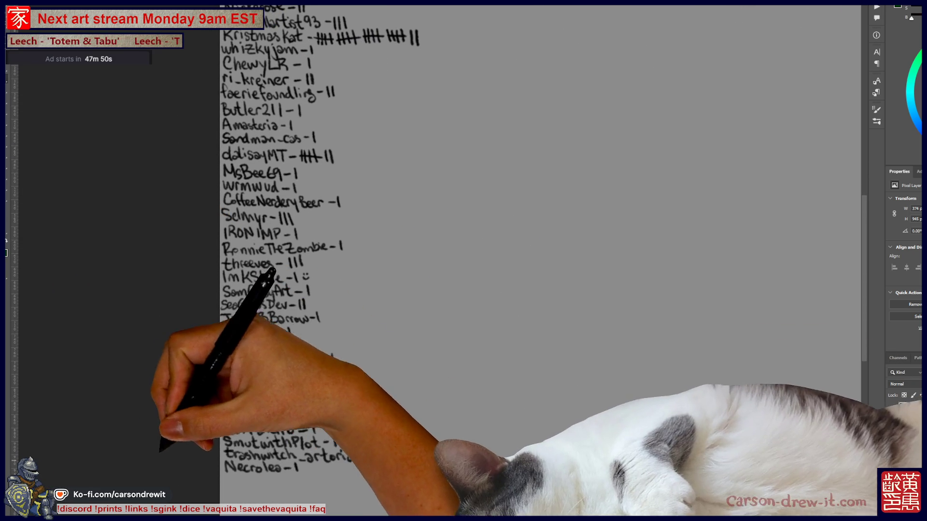
Write a new name with a score of 1 at the bottom of the SCORES list.
drag(237, 474, 294, 470)
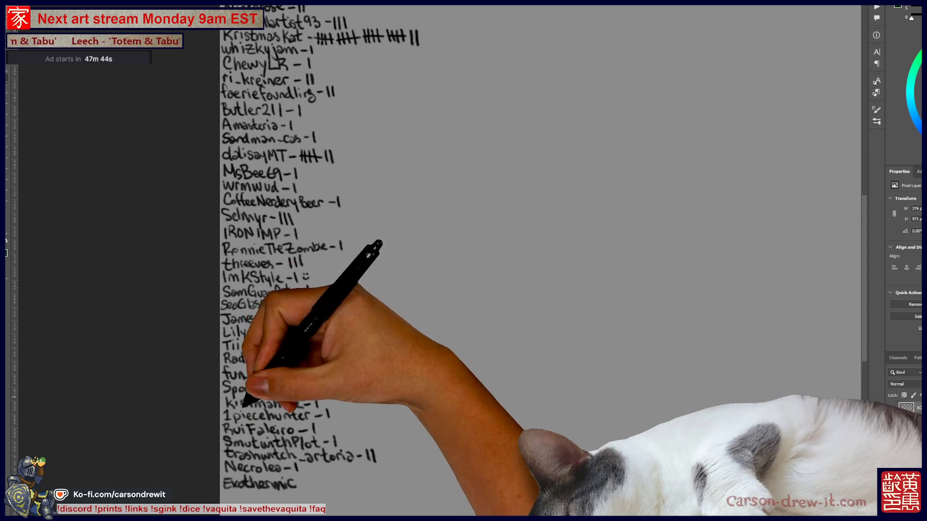
drag(298, 481, 356, 478)
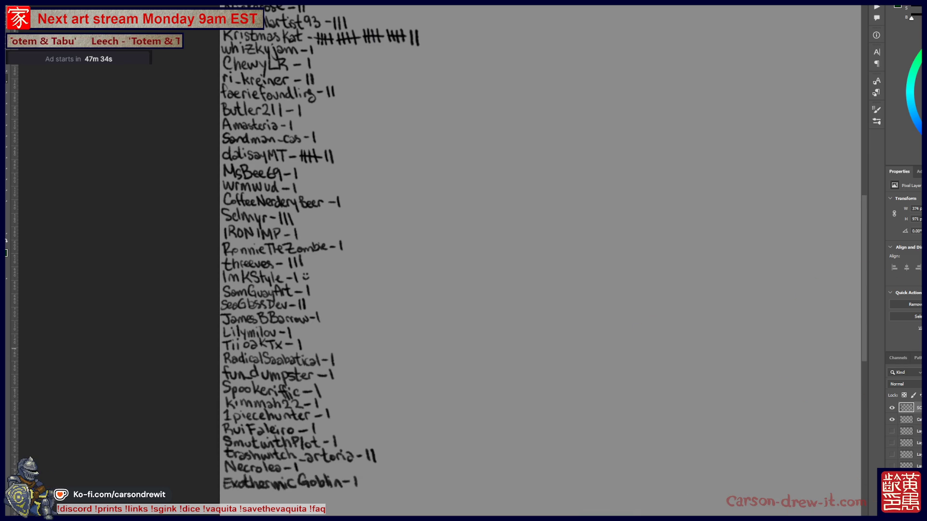
drag(531, 261, 518, 272)
drag(531, 242, 520, 381)
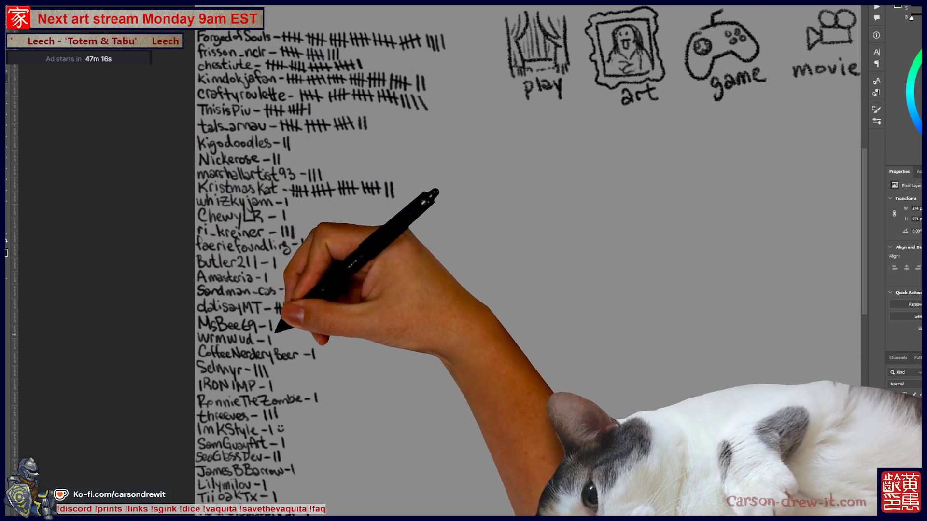
Zoom out to view the whole canvas.
scroll(338, 260, down, 3)
scroll(483, 261, up, 5)
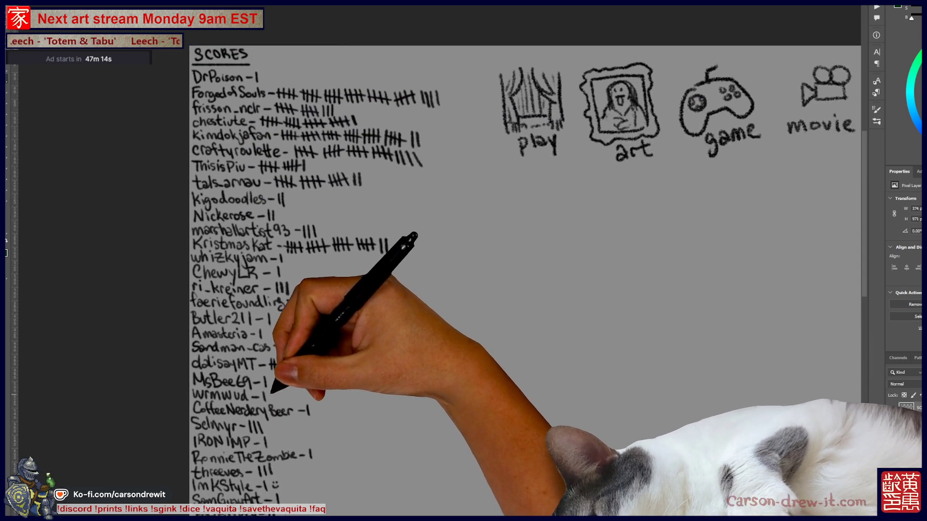
scroll(482, 260, down, 2)
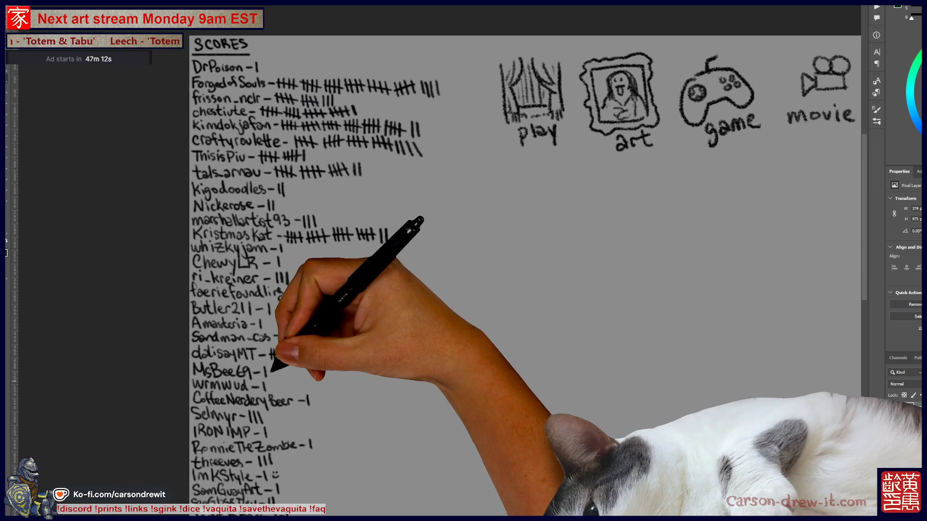
scroll(338, 260, down, 1)
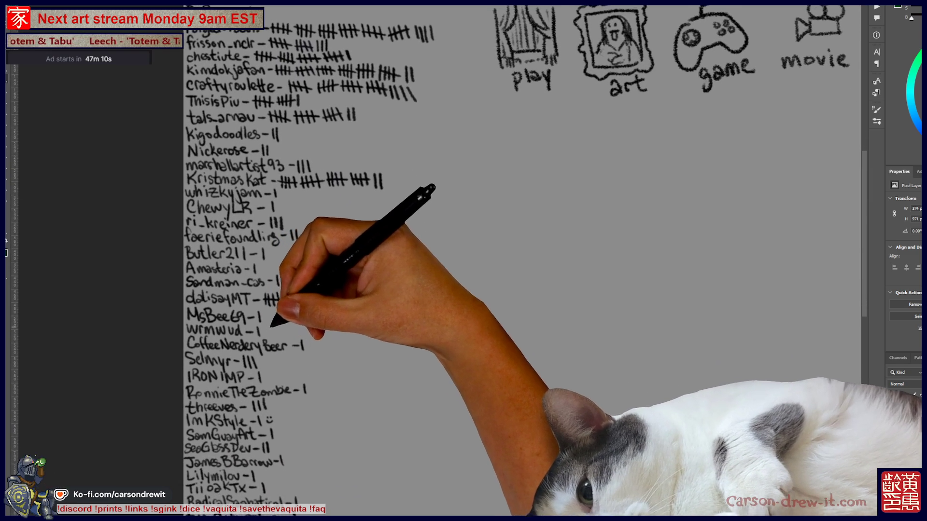
scroll(299, 261, down, 2)
key(ctrl+minus)
key(ctrl+minus)
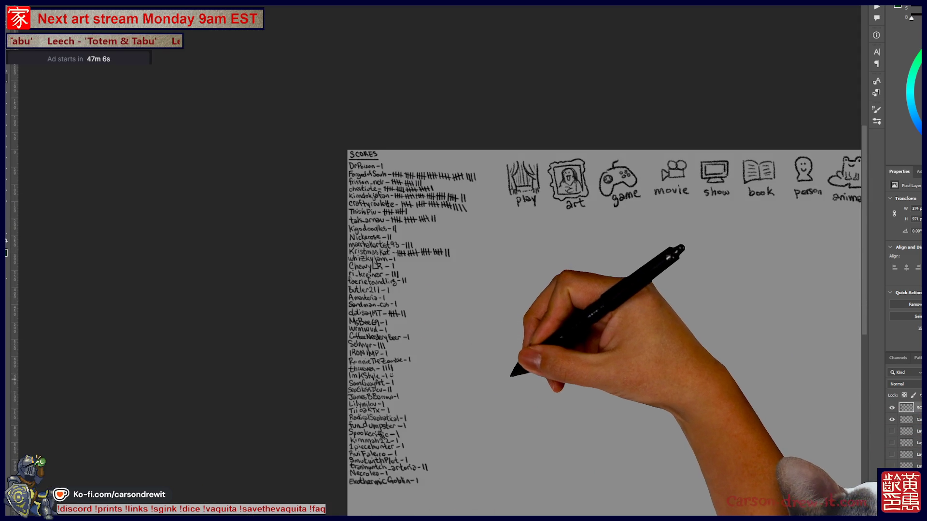
scroll(531, 328, right, 3)
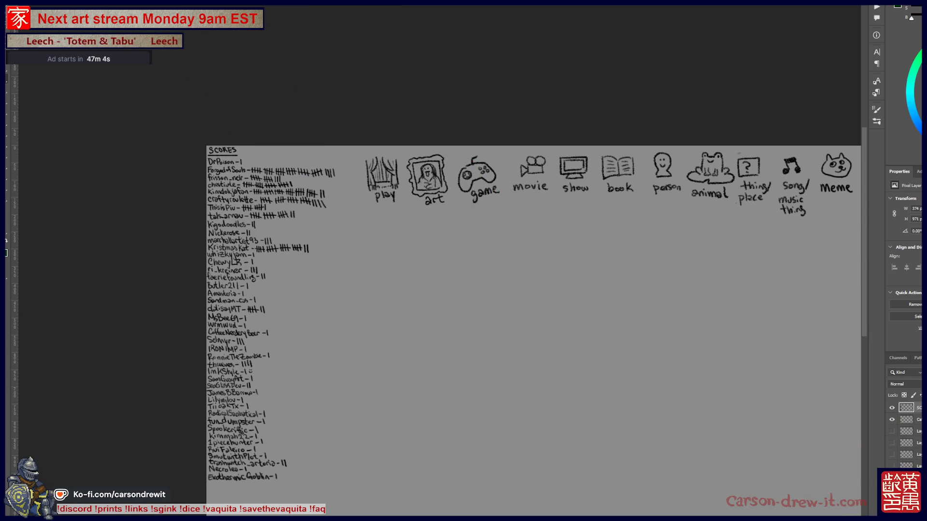